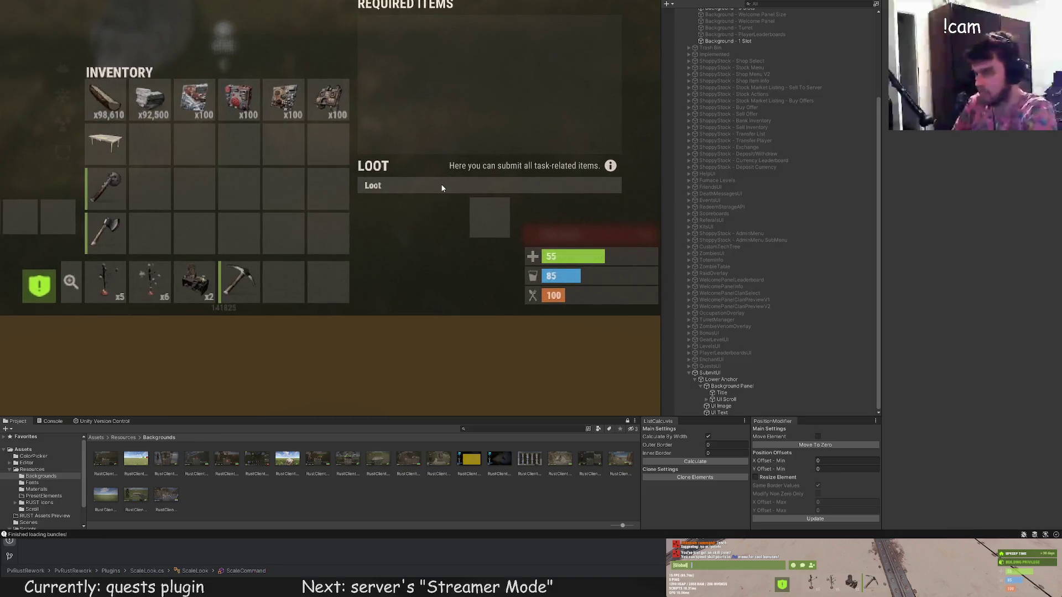
scroll(439, 223, up, 1)
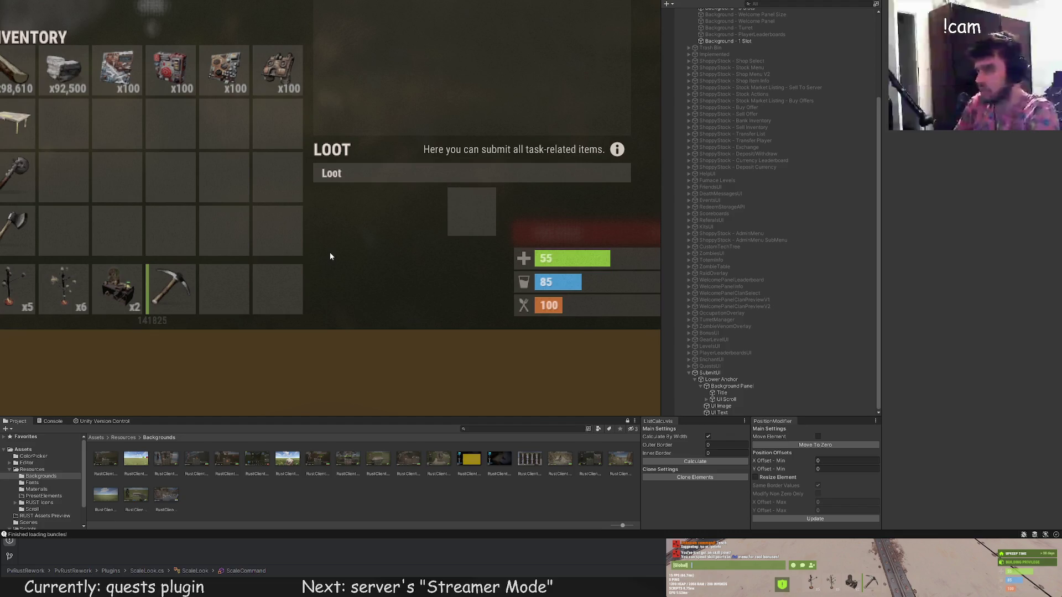
Select UI Text and then Background Panel in the Hierarchy to inspect them.
click(721, 412)
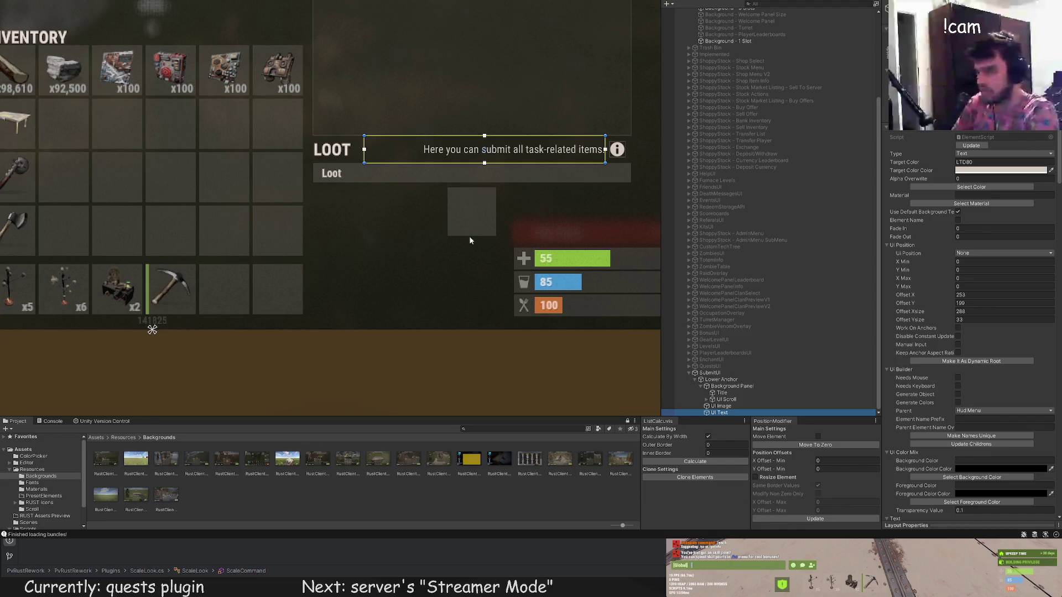
click(730, 386)
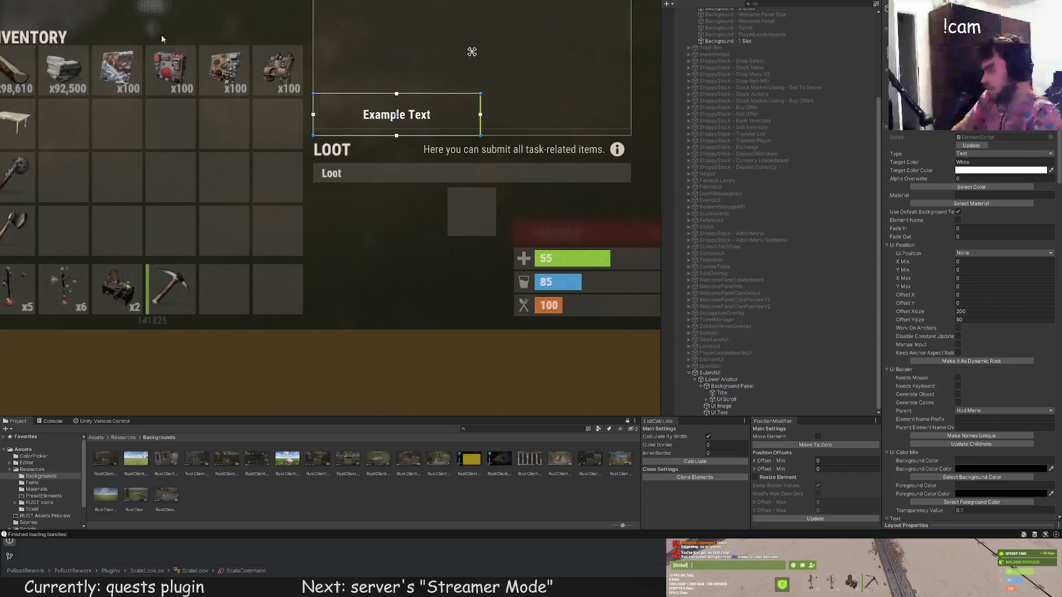
scroll(356, 104, up, 2)
scroll(398, 113, up, 2)
Move the Example Text label below the Loot bar, left of the slot, and narrow it.
drag(414, 123, 412, 219)
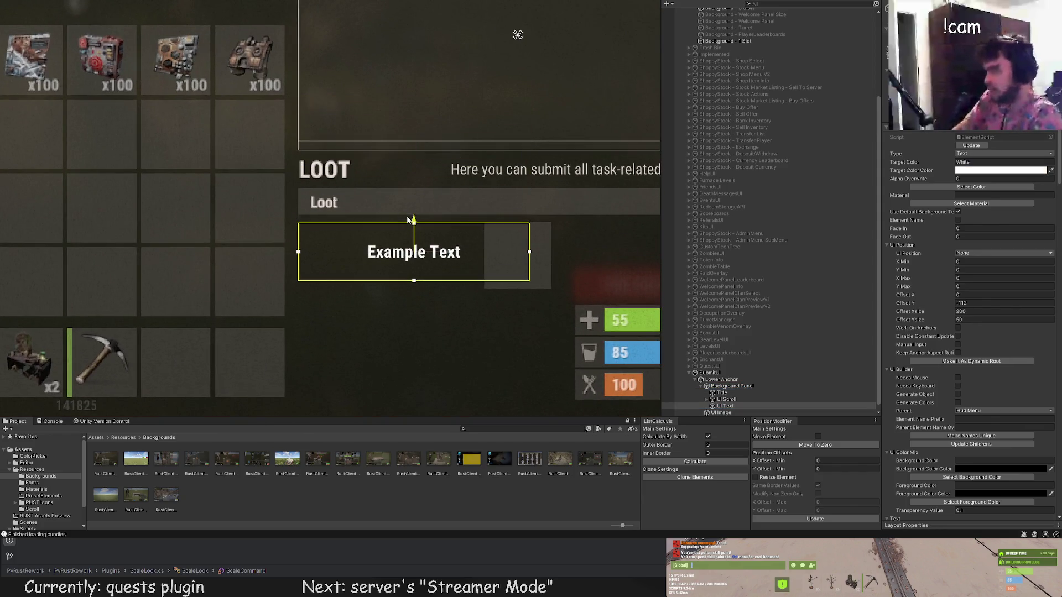
mouse_move(445, 253)
mouse_down()
mouse_move(401, 253)
mouse_move(437, 286)
mouse_up()
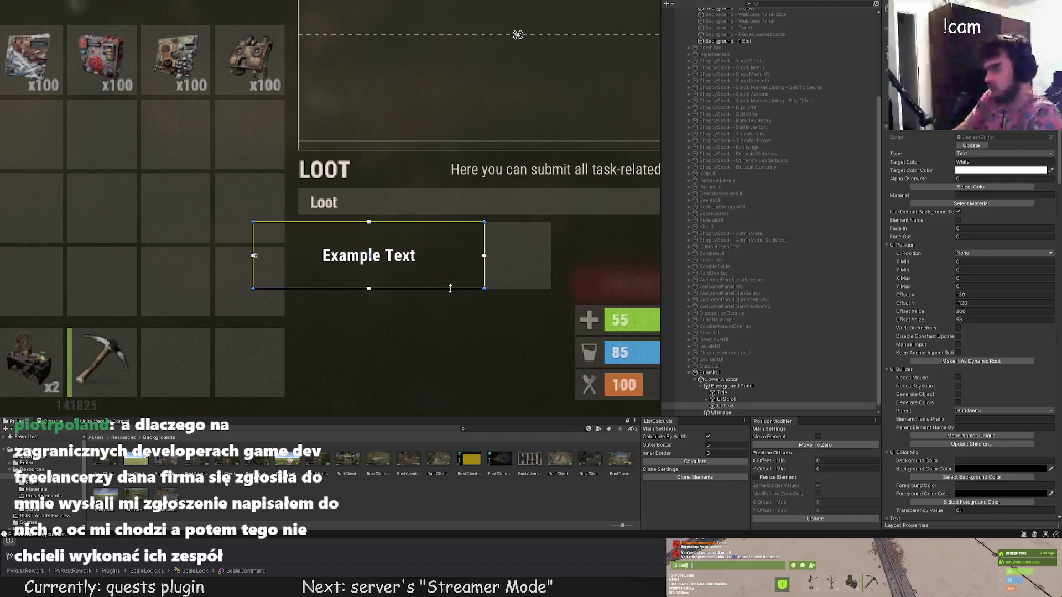
scroll(440, 289, up, 1)
scroll(440, 289, up, 1)
drag(193, 207, 252, 209)
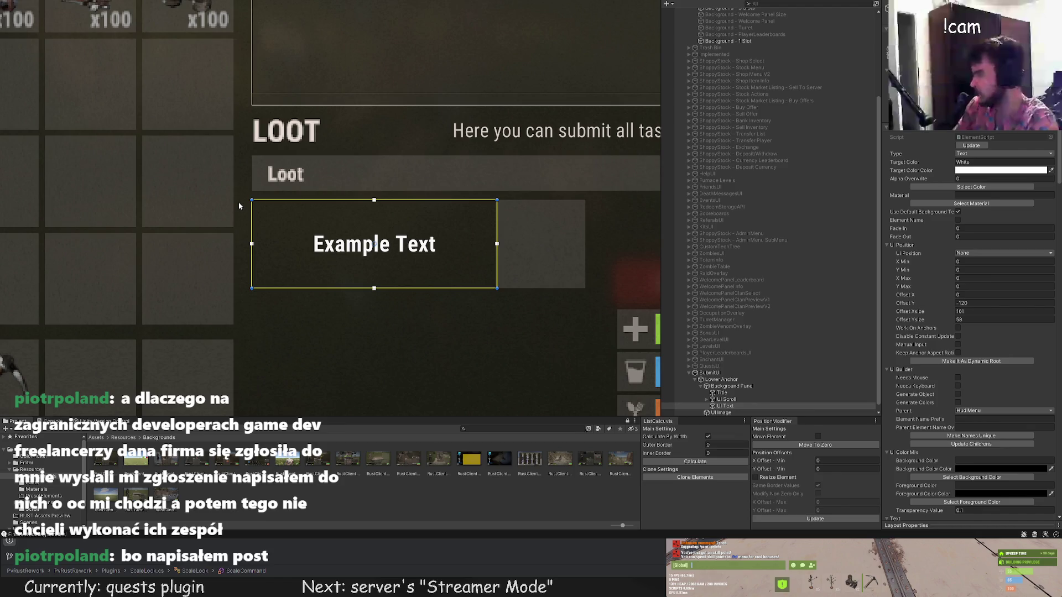
scroll(915, 331, down, 3)
scroll(971, 318, down, 3)
scroll(972, 318, down, 4)
scroll(972, 318, down, 4)
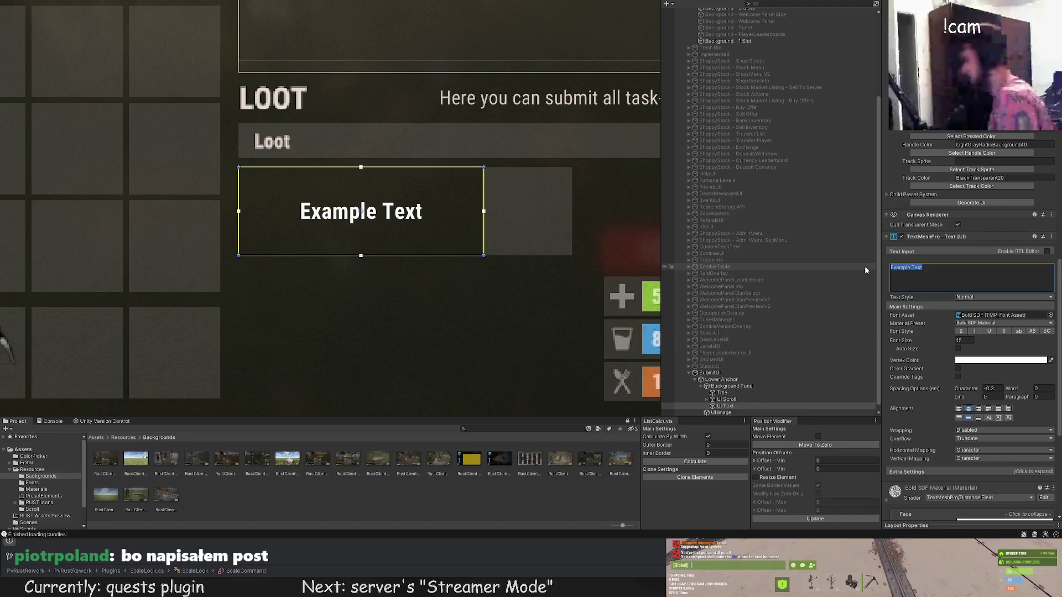
text(NT)
Set the label text to NOT VALID ITEM and colour it RedBg.
key(BackSpace)
text(OT VALID)
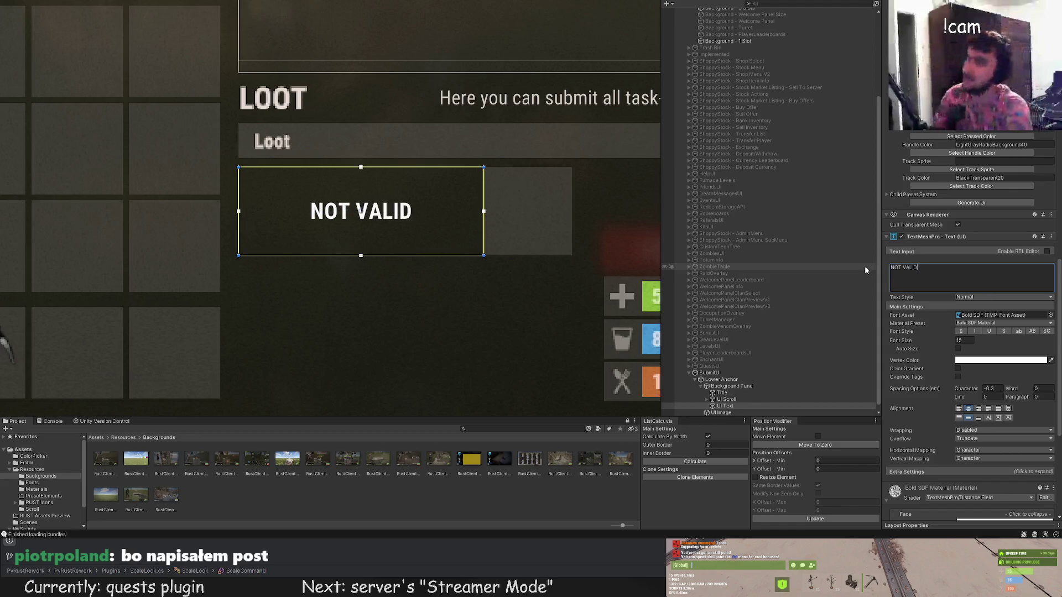
text( ITEM)
scroll(1006, 259, up, 5)
scroll(1006, 260, up, 5)
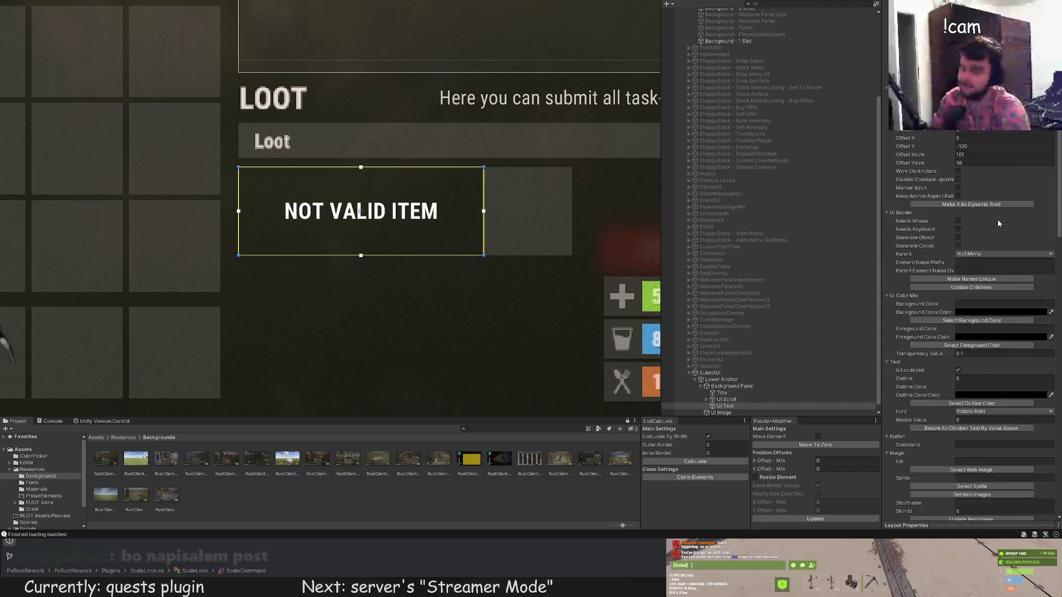
scroll(998, 220, up, 3)
click(970, 187)
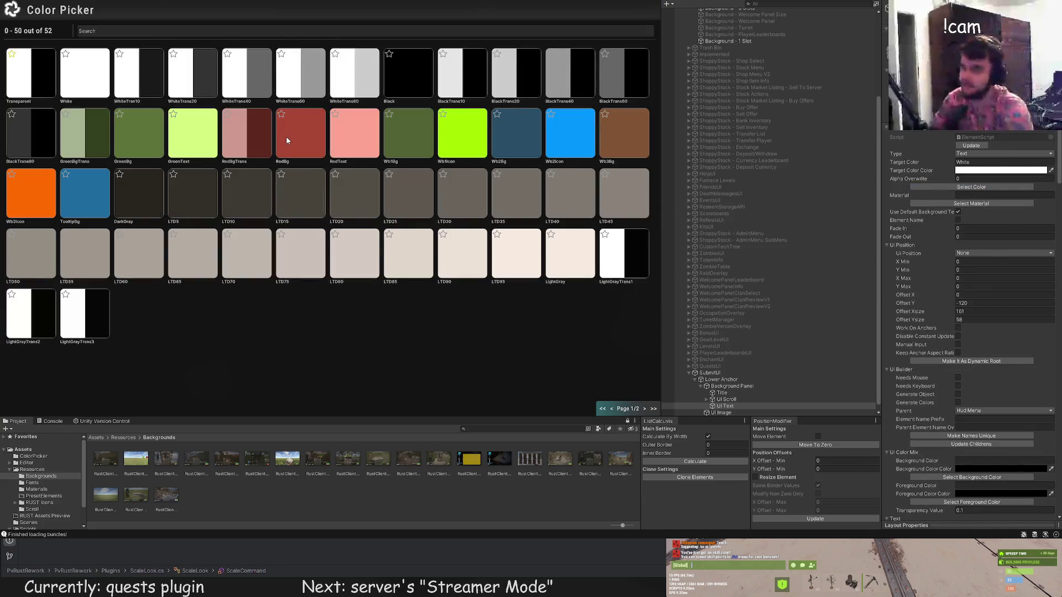
click(288, 141)
click(459, 376)
scroll(441, 335, down, 3)
scroll(447, 326, down, 2)
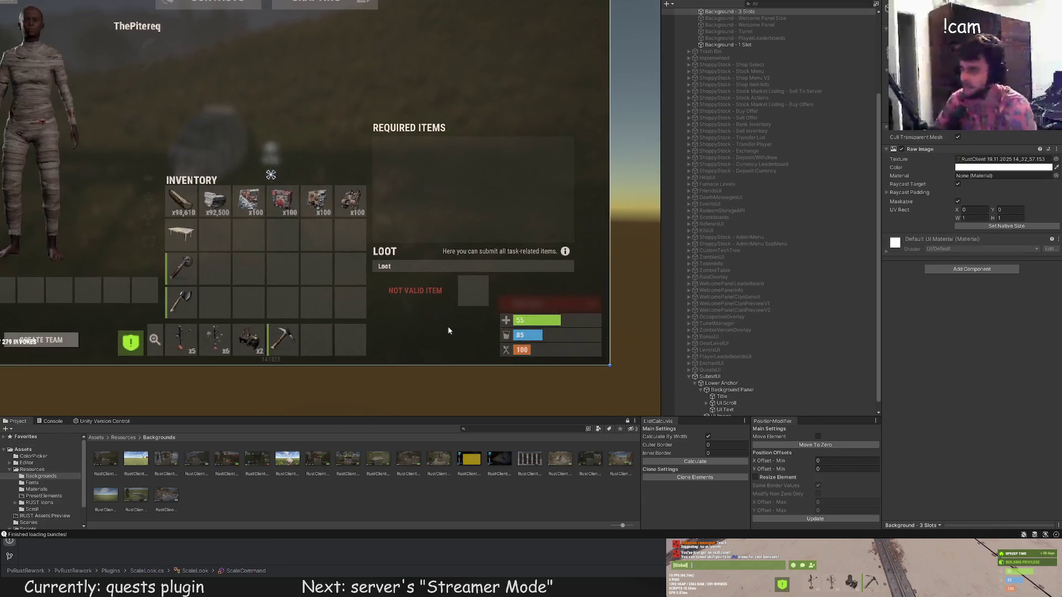
drag(448, 329, 324, 300)
click(324, 300)
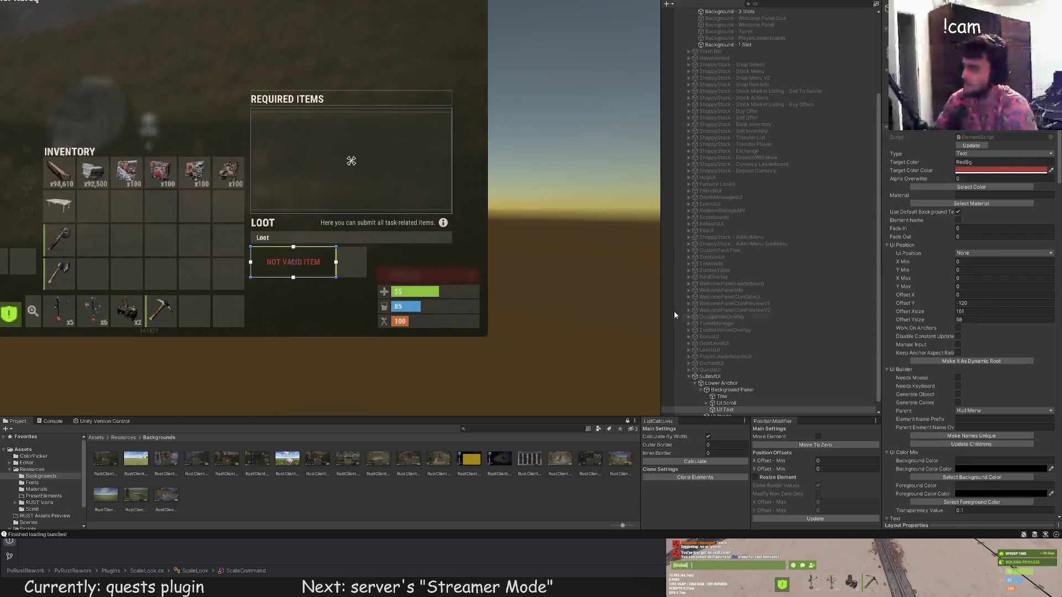
scroll(675, 315, down, 1)
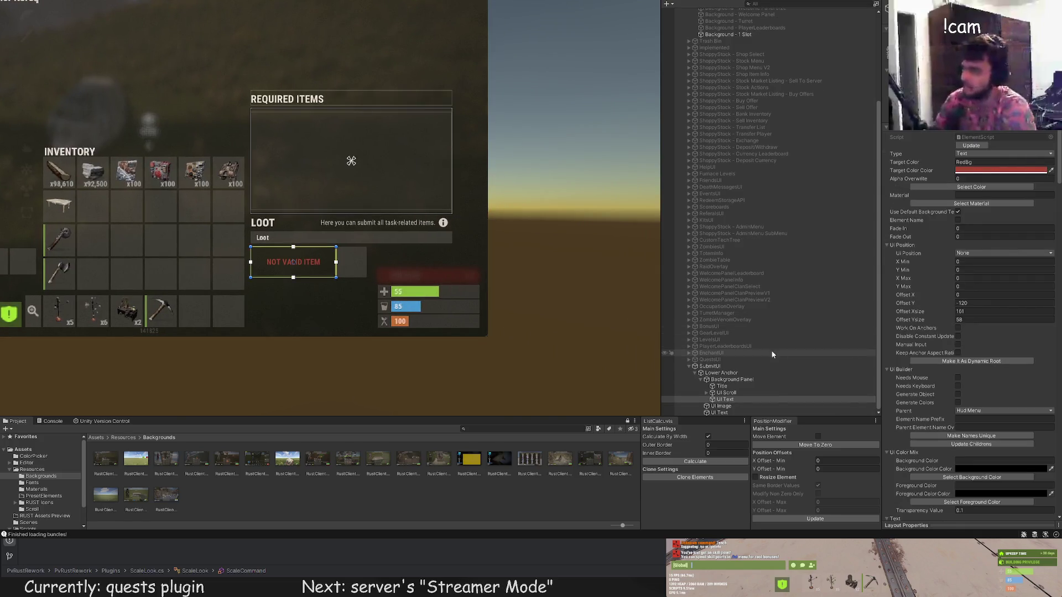
Add a UI Button under SubmitUI and move it onto the panel beside the item slot.
click(733, 380)
click(721, 406)
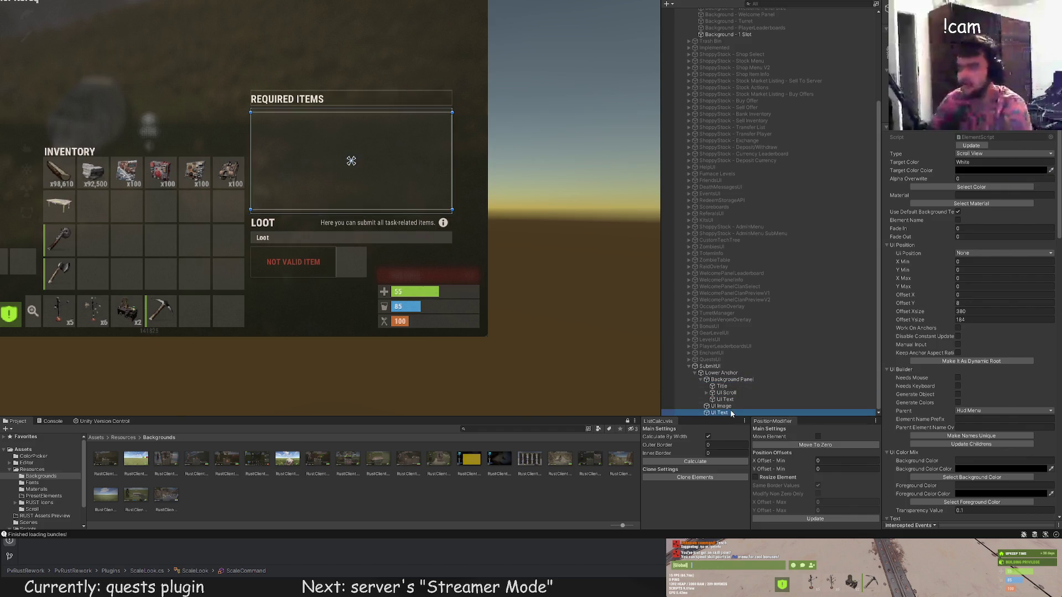
click(720, 412)
click(711, 366)
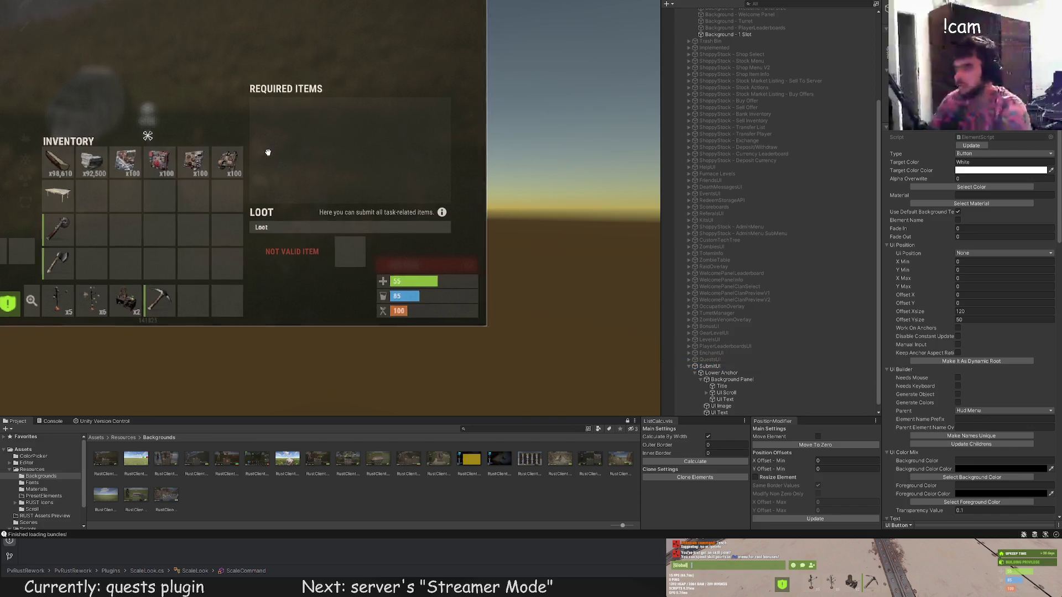
scroll(142, 32, down, 3)
drag(107, 277, 548, 267)
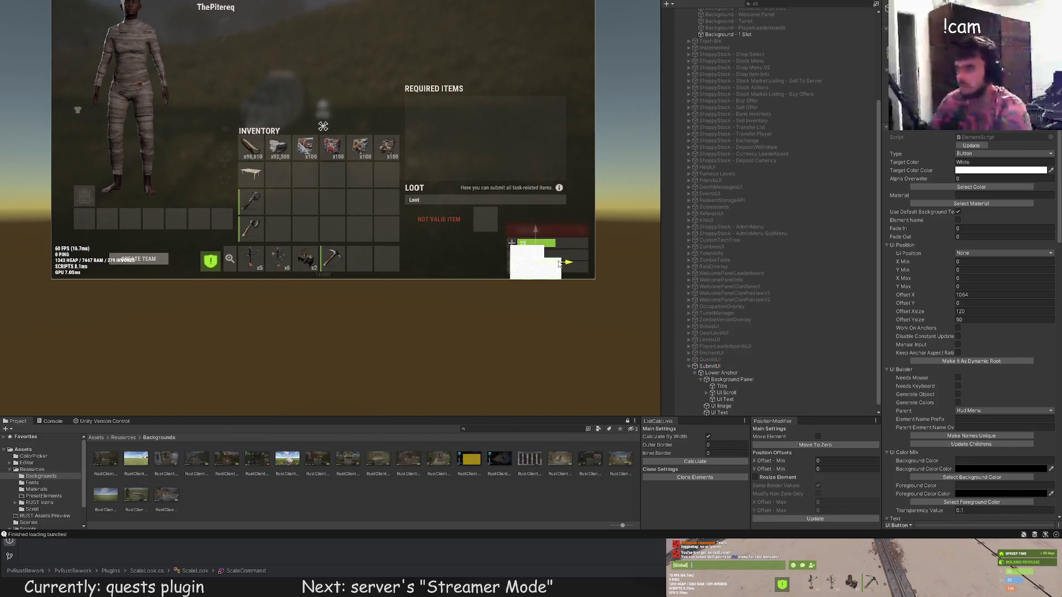
scroll(548, 268, up, 2)
scroll(548, 267, up, 2)
mouse_move(531, 232)
mouse_down()
mouse_move(524, 138)
mouse_move(519, 147)
mouse_up()
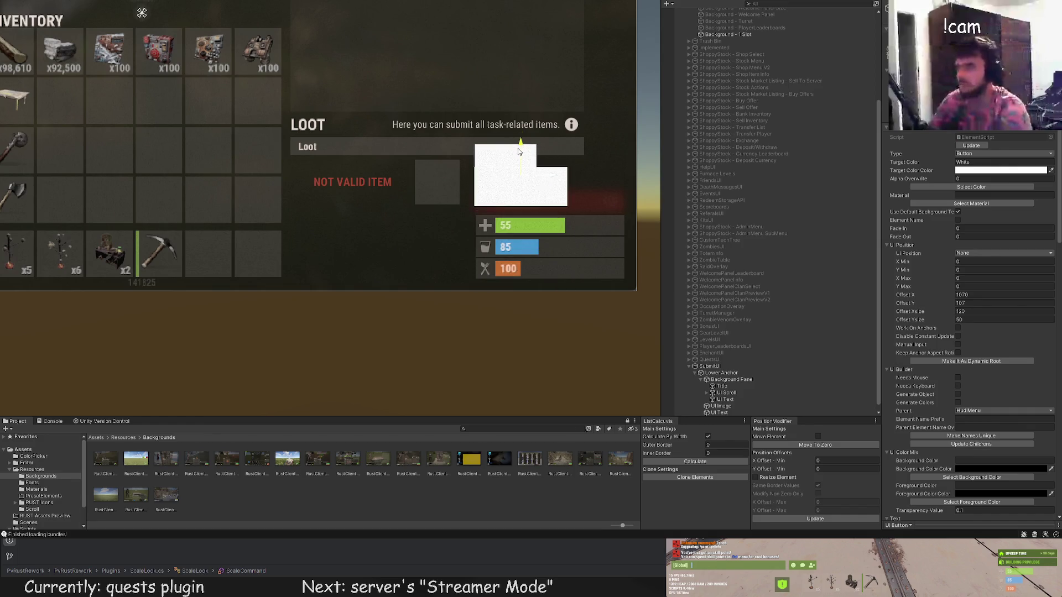
scroll(519, 149, up, 2)
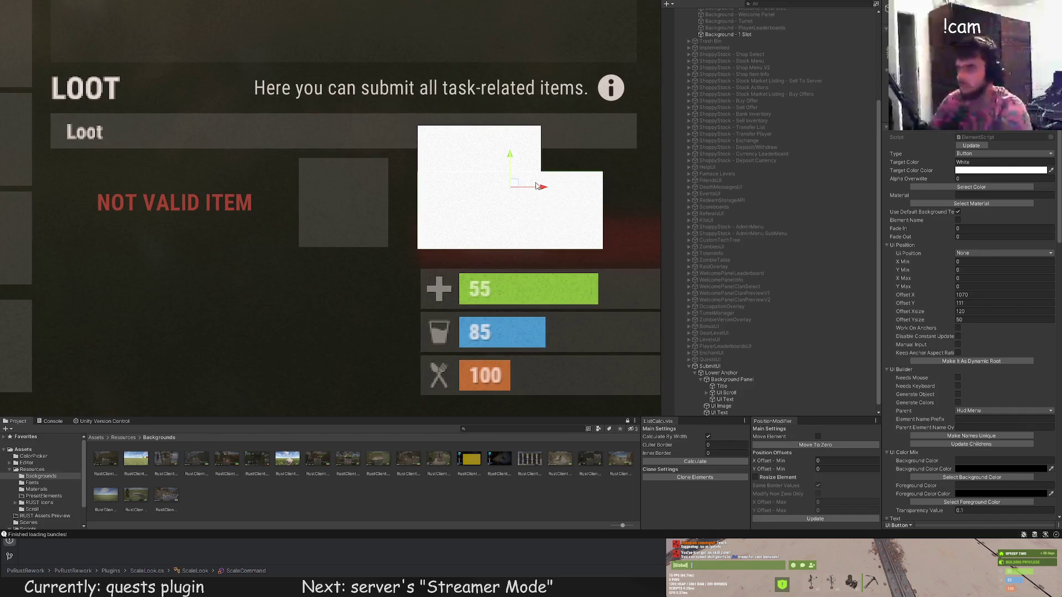
mouse_move(542, 184)
mouse_down()
mouse_move(512, 192)
mouse_move(473, 161)
mouse_up()
scroll(486, 177, up, 2)
scroll(472, 161, up, 2)
Resize the white button into a compact rectangle by its top and left edges.
key(t)
drag(545, 167, 540, 148)
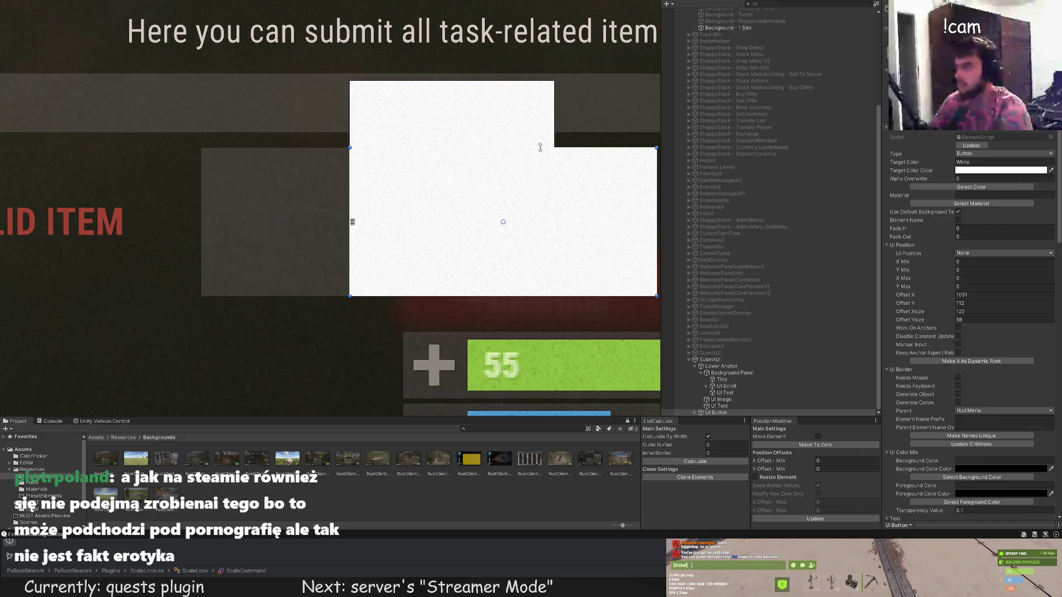
scroll(415, 166, up, 2)
drag(331, 156, 343, 156)
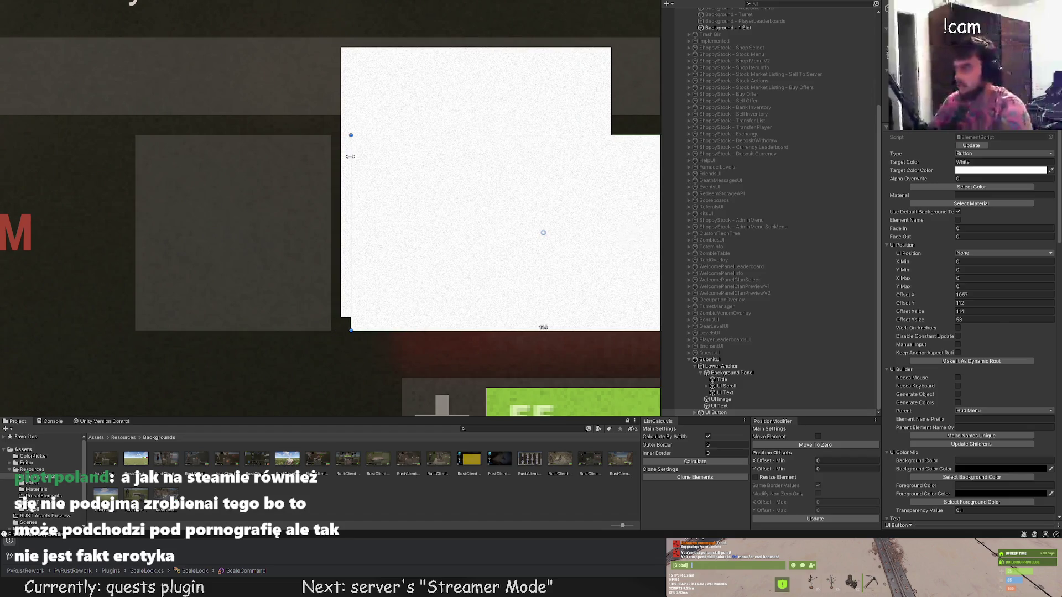
click(695, 412)
scroll(714, 398, down, 1)
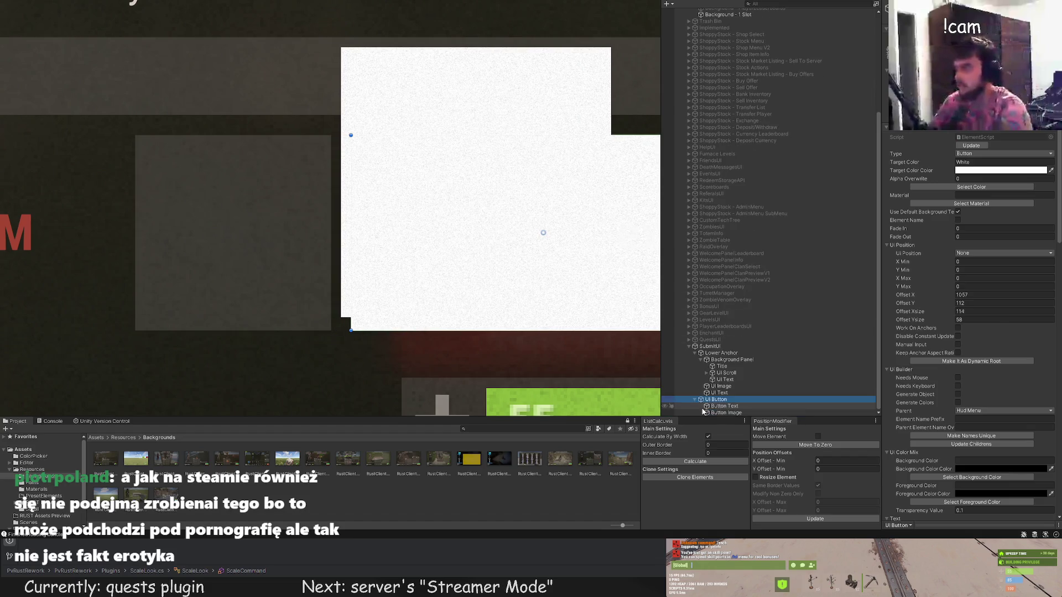
click(727, 413)
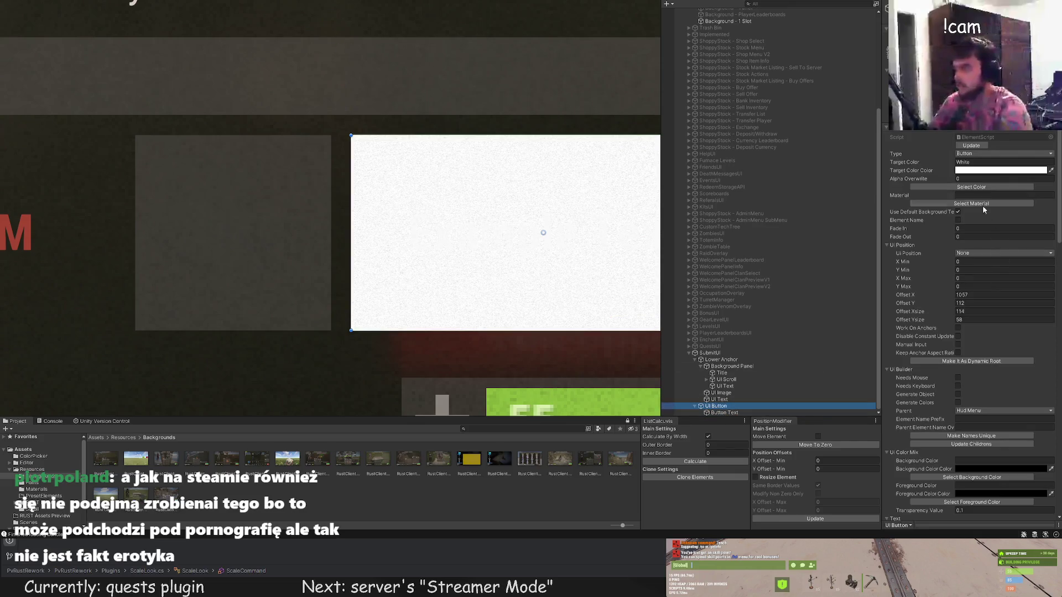
click(971, 187)
Make the button green and adjust its top and bottom edges to shorten it.
click(165, 134)
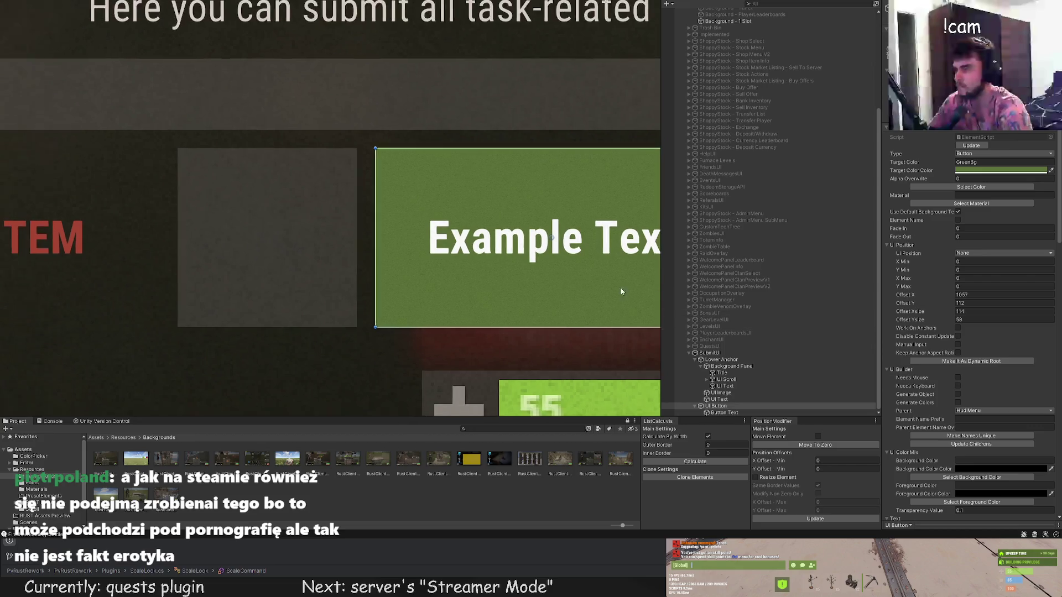
scroll(533, 277, down, 4)
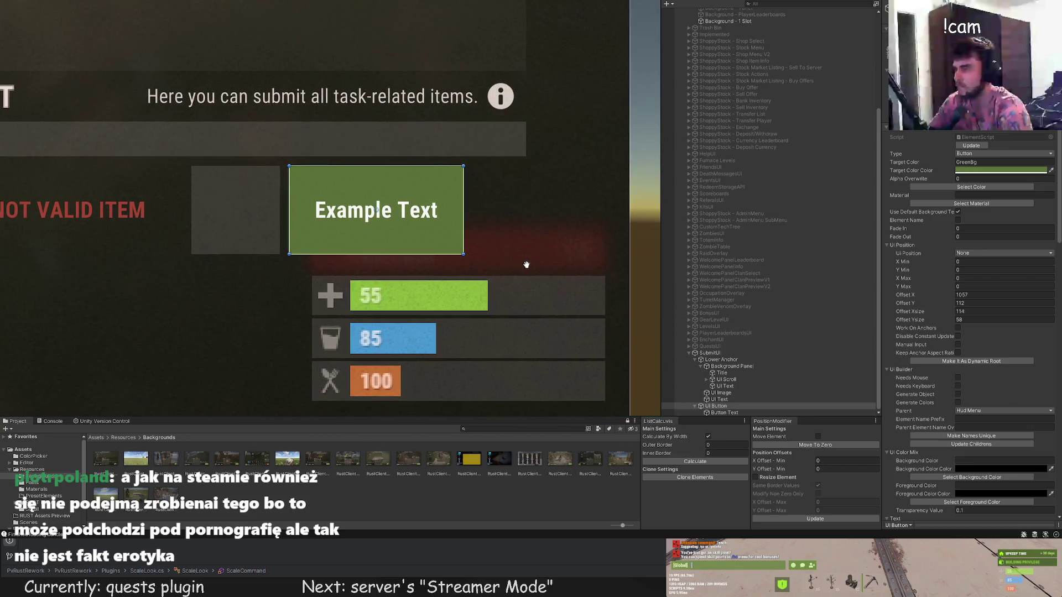
scroll(345, 181, up, 2)
scroll(315, 160, up, 1)
scroll(311, 166, up, 1)
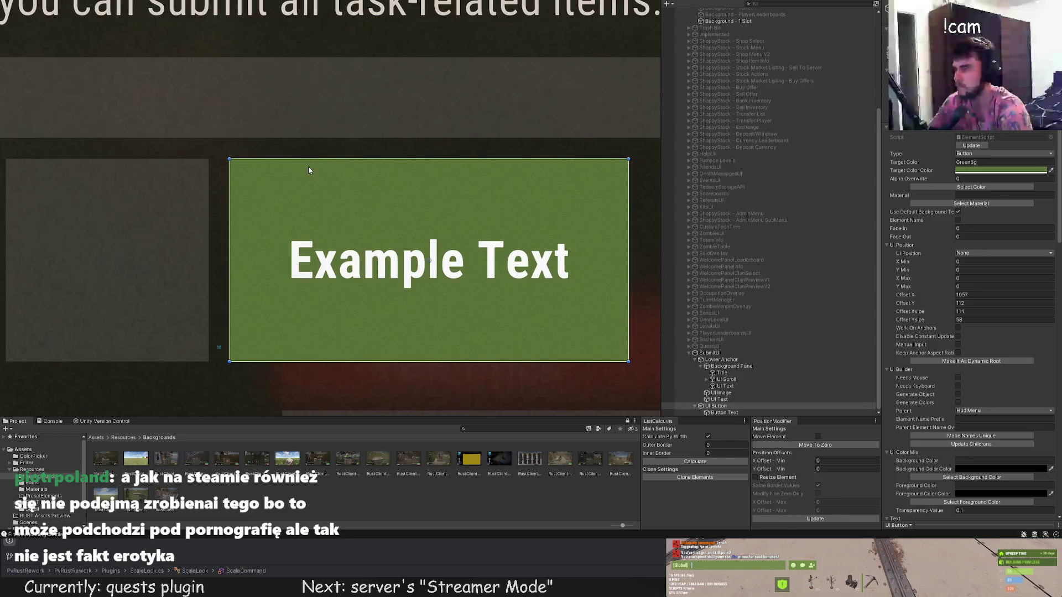
scroll(309, 170, up, 1)
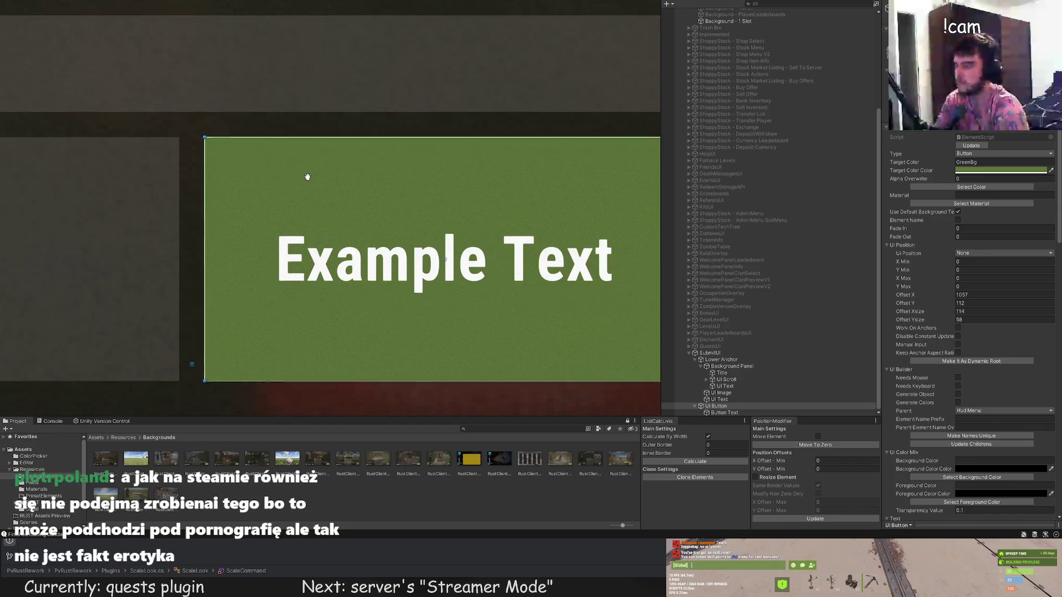
drag(286, 123, 253, 125)
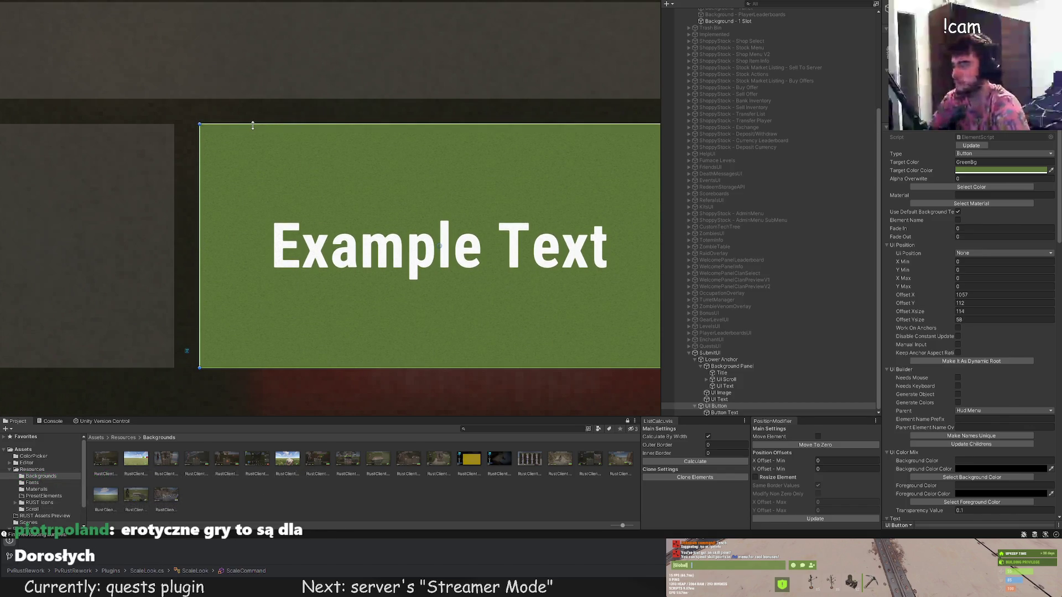
scroll(236, 141, up, 2)
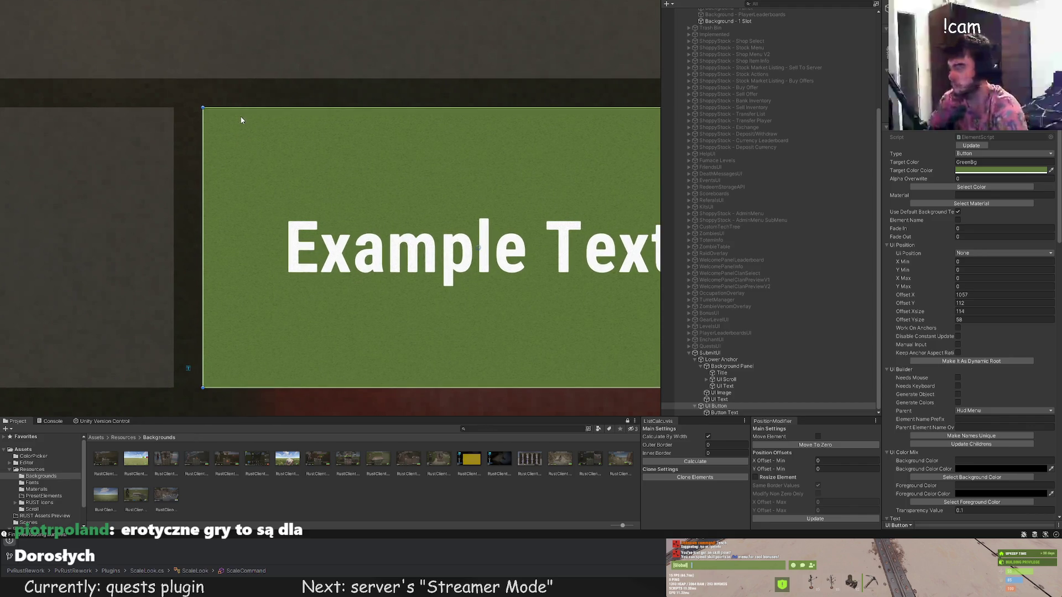
drag(243, 109, 237, 149)
drag(241, 390, 240, 349)
scroll(254, 360, down, 2)
scroll(265, 307, down, 2)
scroll(265, 307, up, 3)
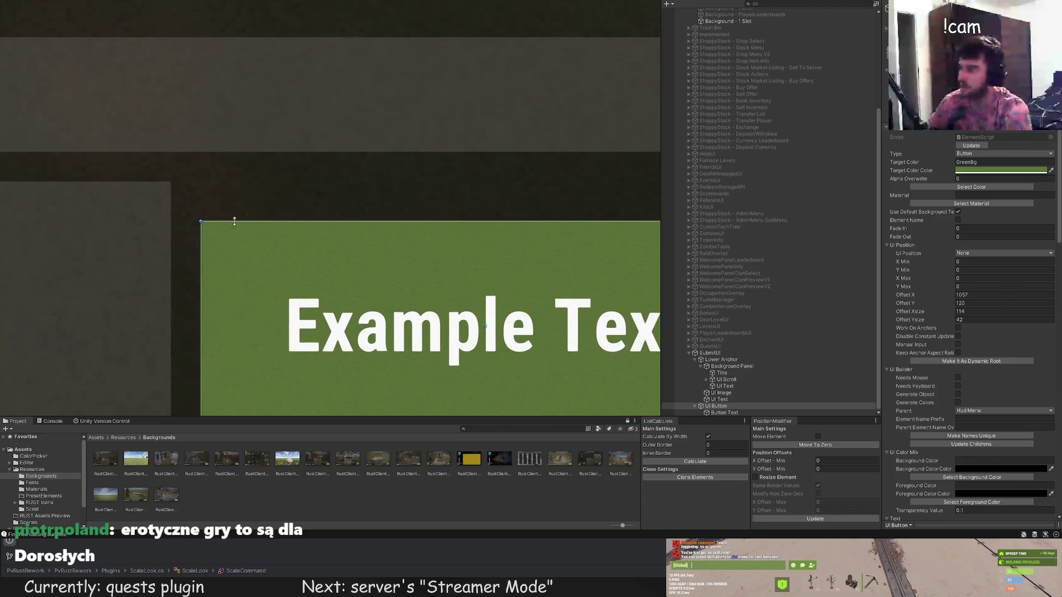
drag(225, 226, 219, 257)
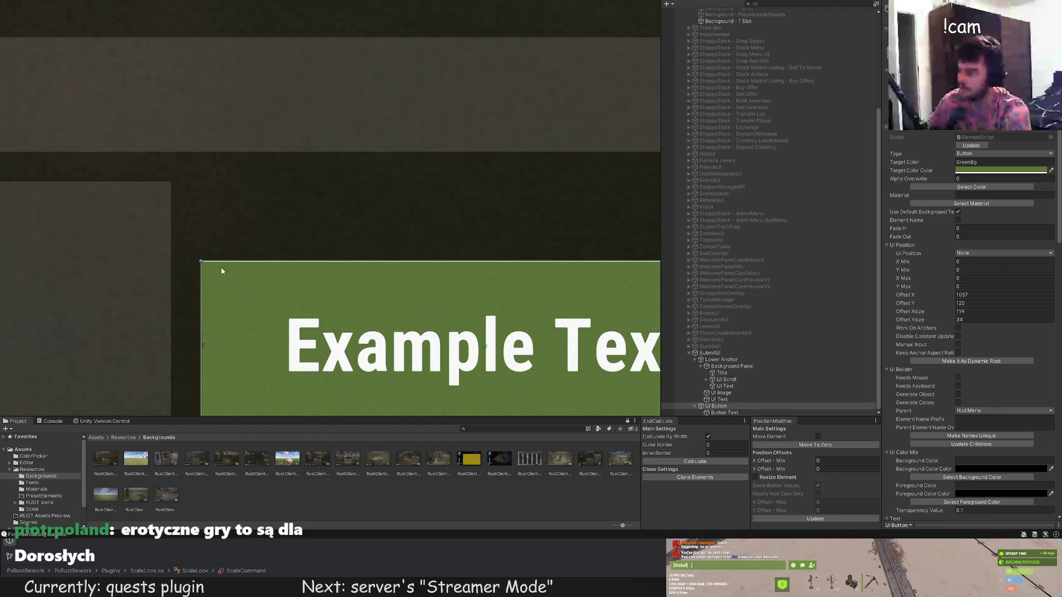
drag(244, 388, 245, 352)
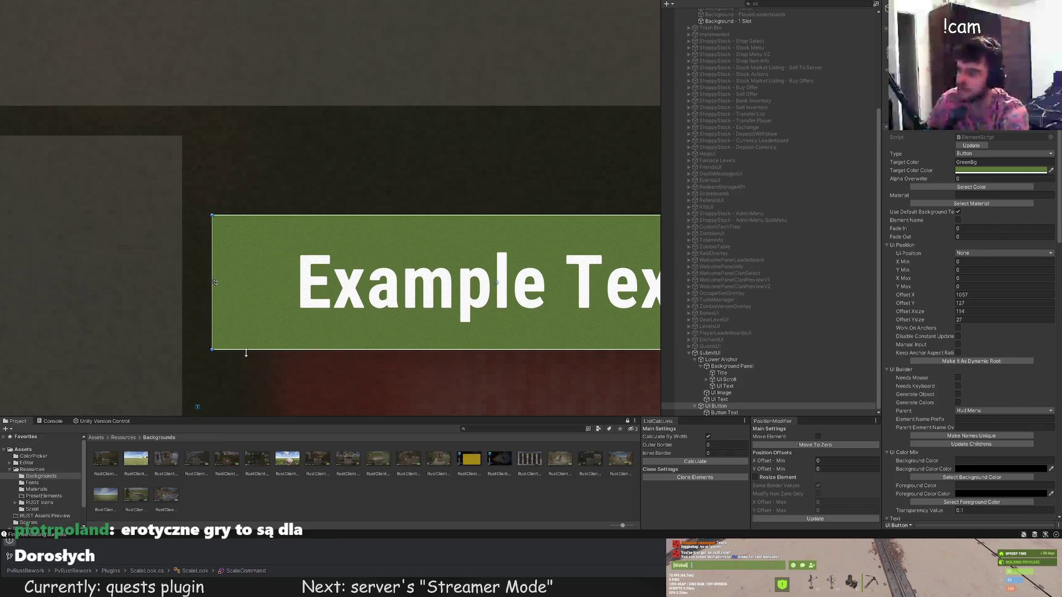
Stretch the Example Text button wider with the Rect Tool's right edge.
click(248, 353)
scroll(248, 353, down, 2)
scroll(279, 382, down, 3)
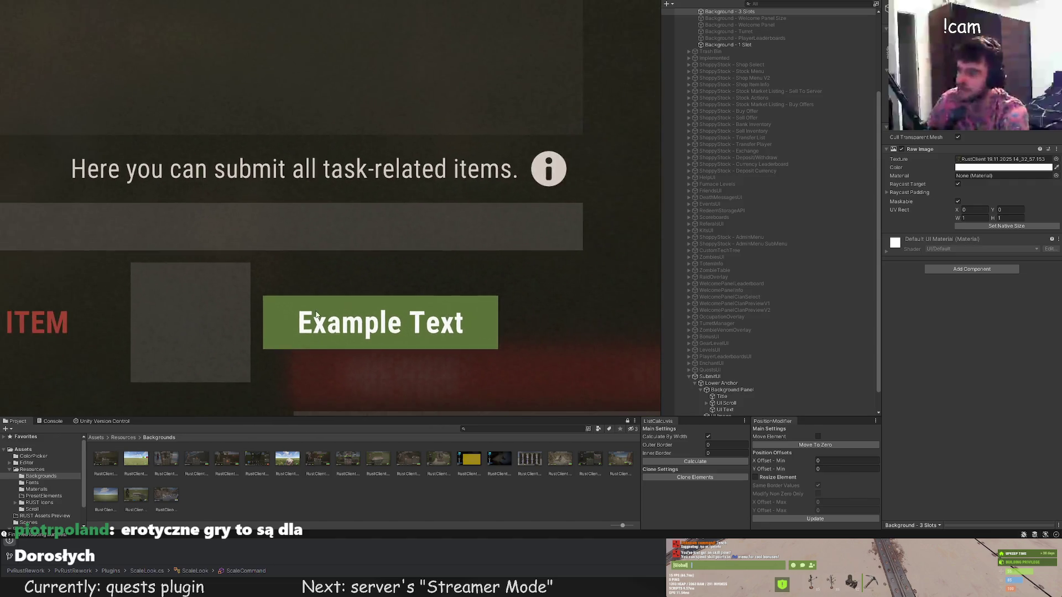
scroll(299, 265, down, 2)
click(398, 249)
scroll(398, 249, up, 2)
scroll(411, 242, up, 2)
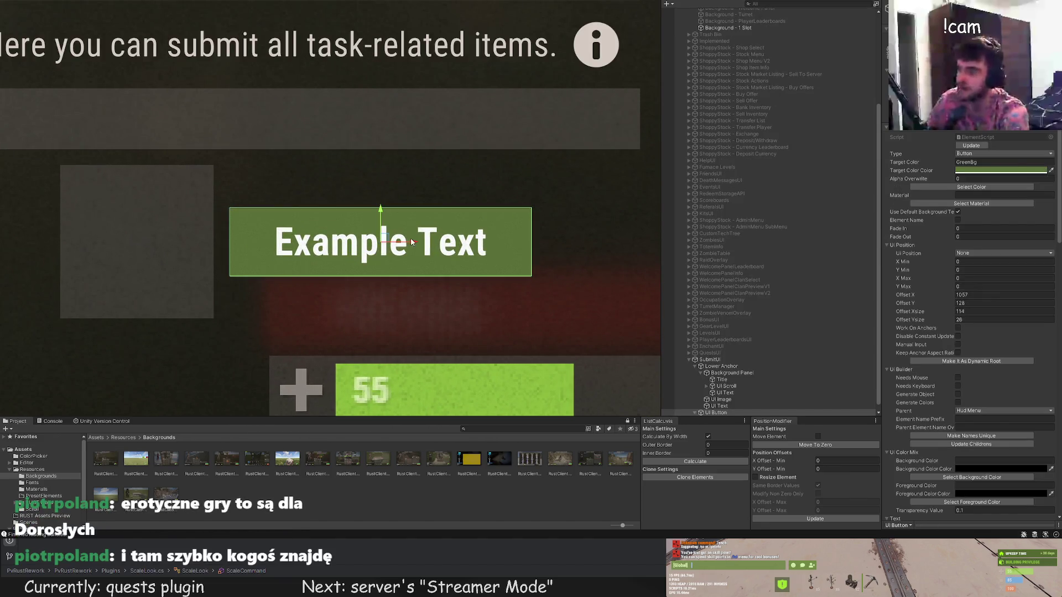
key(t)
drag(532, 225, 638, 231)
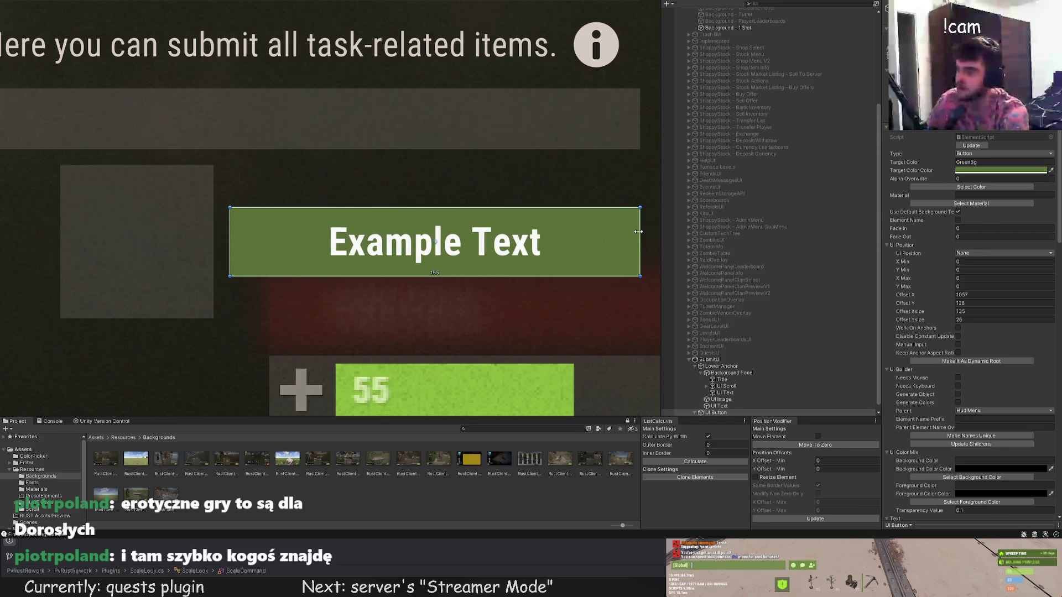
scroll(600, 177, down, 1)
scroll(600, 177, down, 2)
click(461, 187)
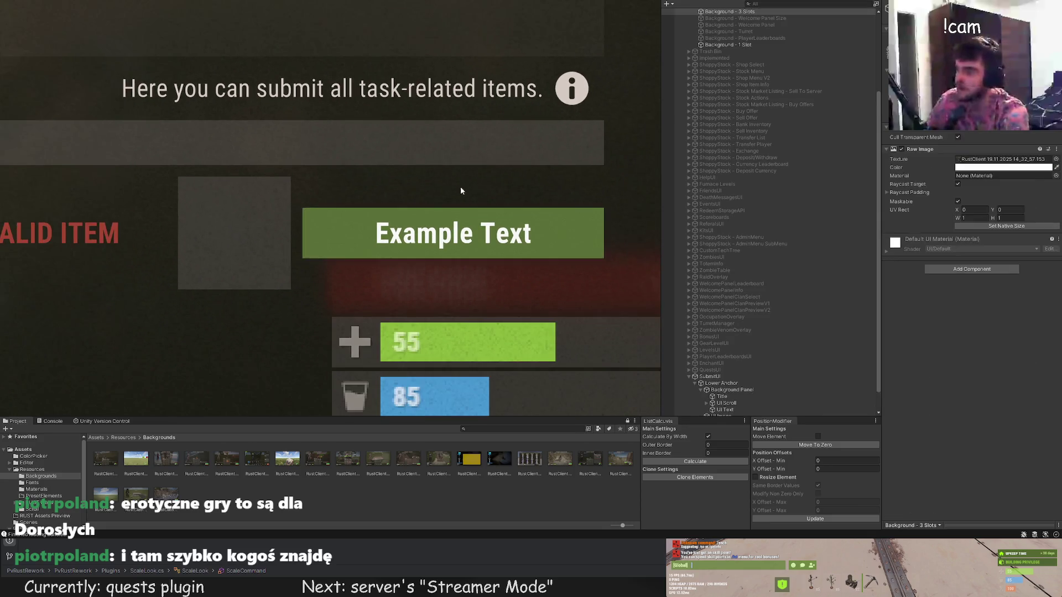
scroll(449, 266, down, 2)
scroll(449, 266, down, 2)
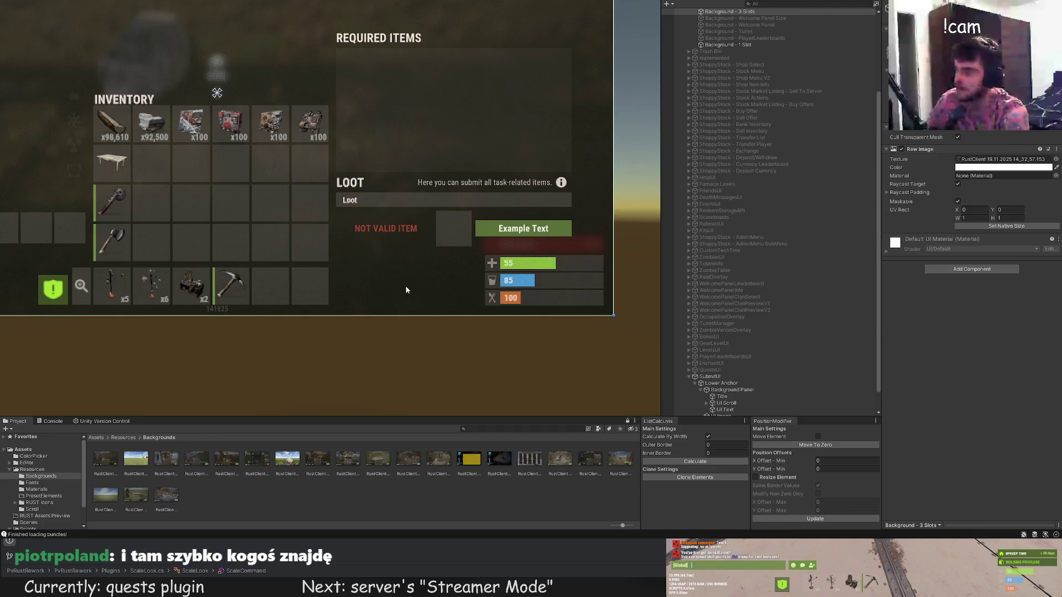
Change the button's text element to read SUBMIT ITEM instead of Example Text.
drag(406, 290, 417, 270)
click(716, 416)
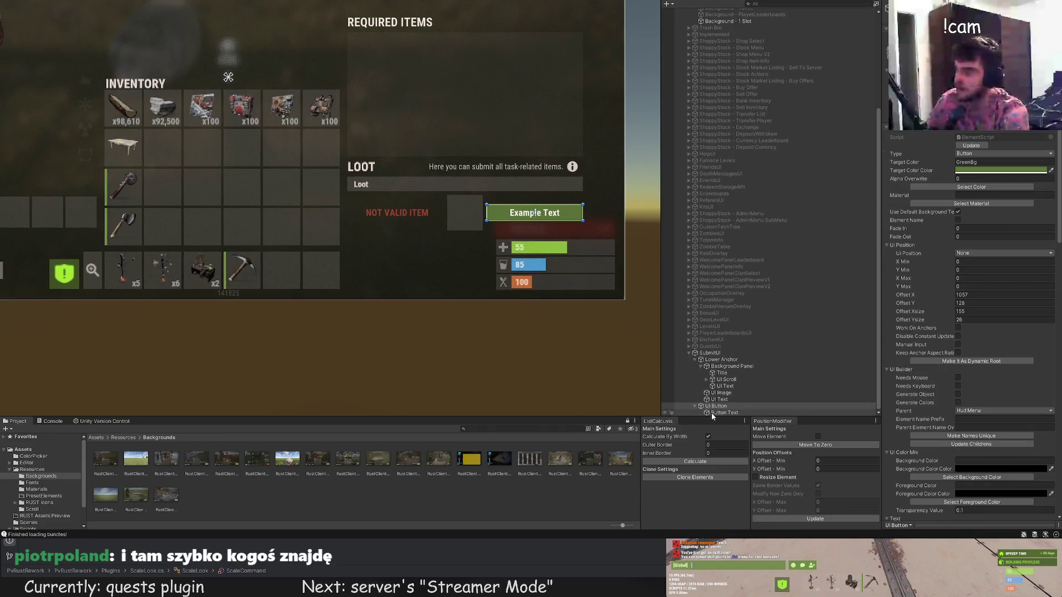
click(714, 412)
scroll(971, 390, down, 5)
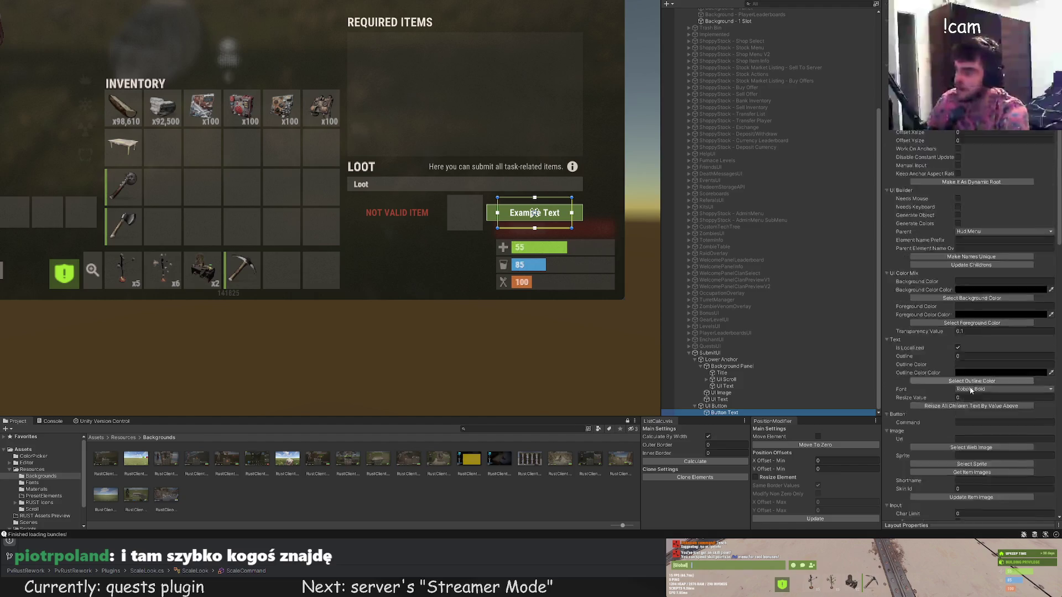
scroll(971, 389, down, 5)
text(SUBMIT ITEM)
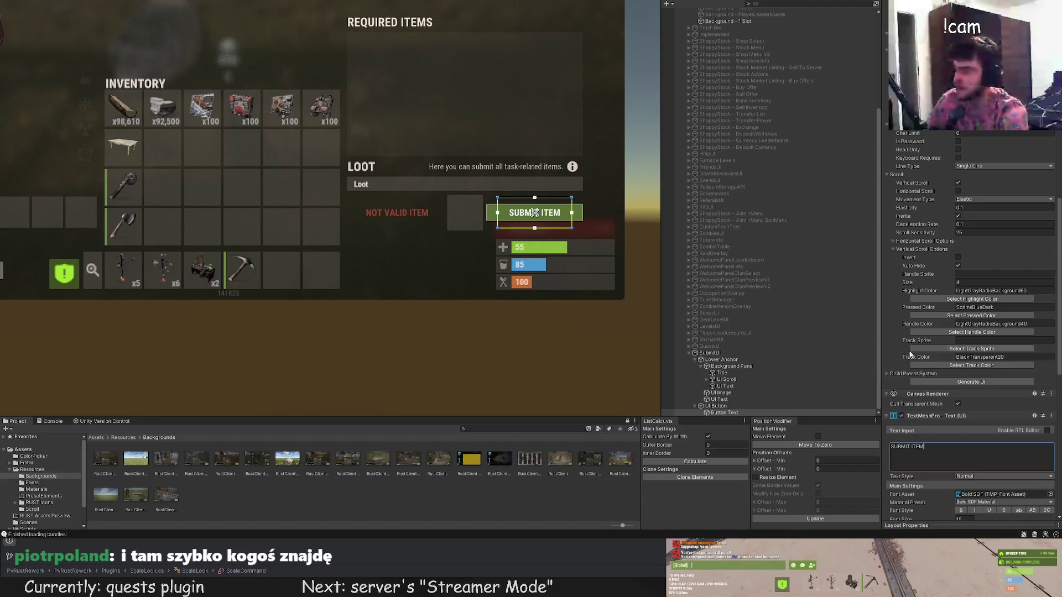
scroll(971, 208, up, 5)
scroll(971, 207, up, 5)
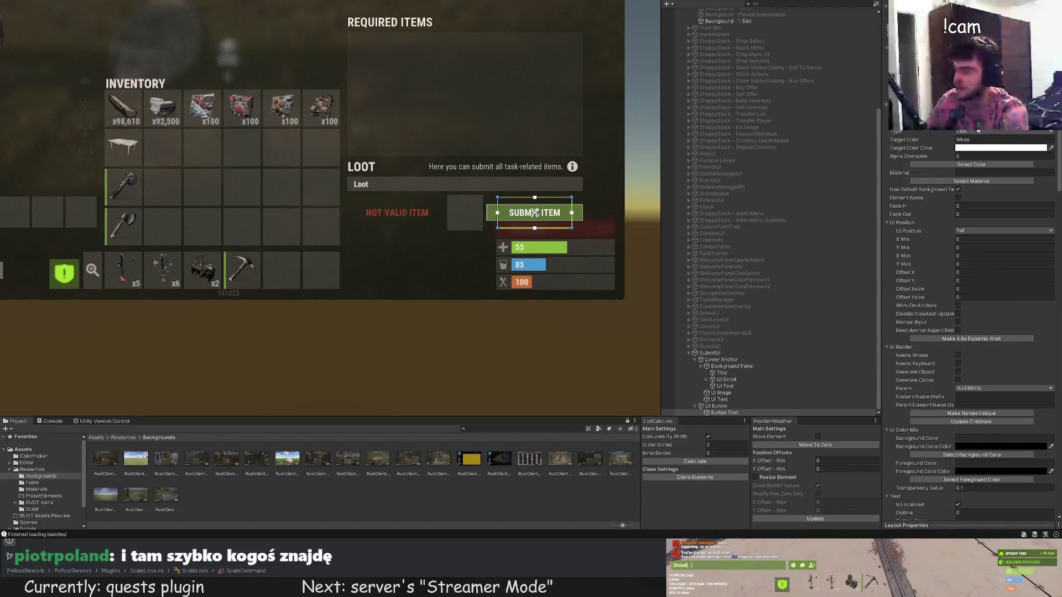
click(971, 165)
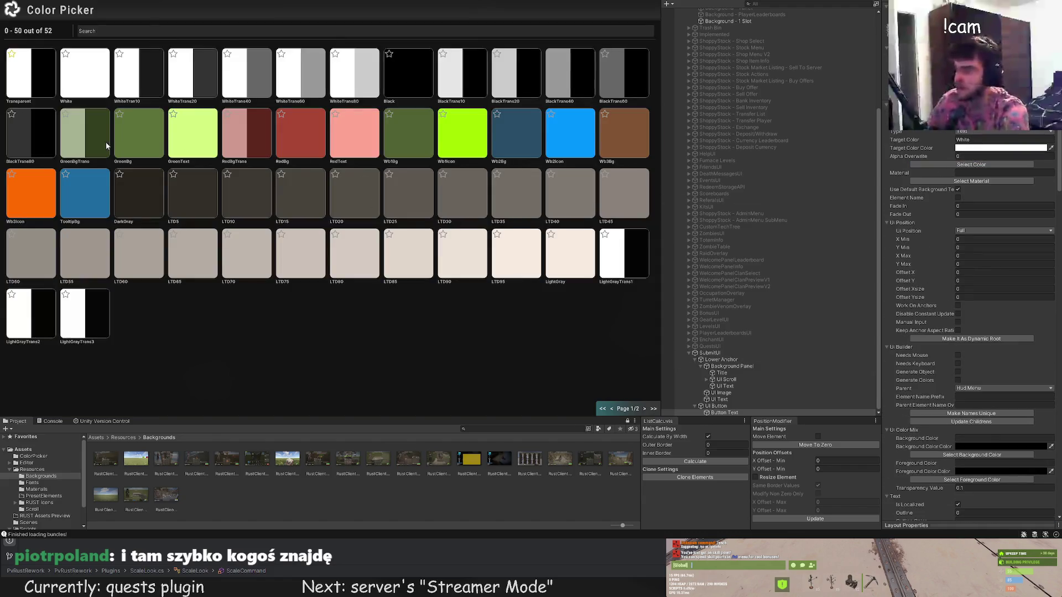
click(177, 131)
click(364, 277)
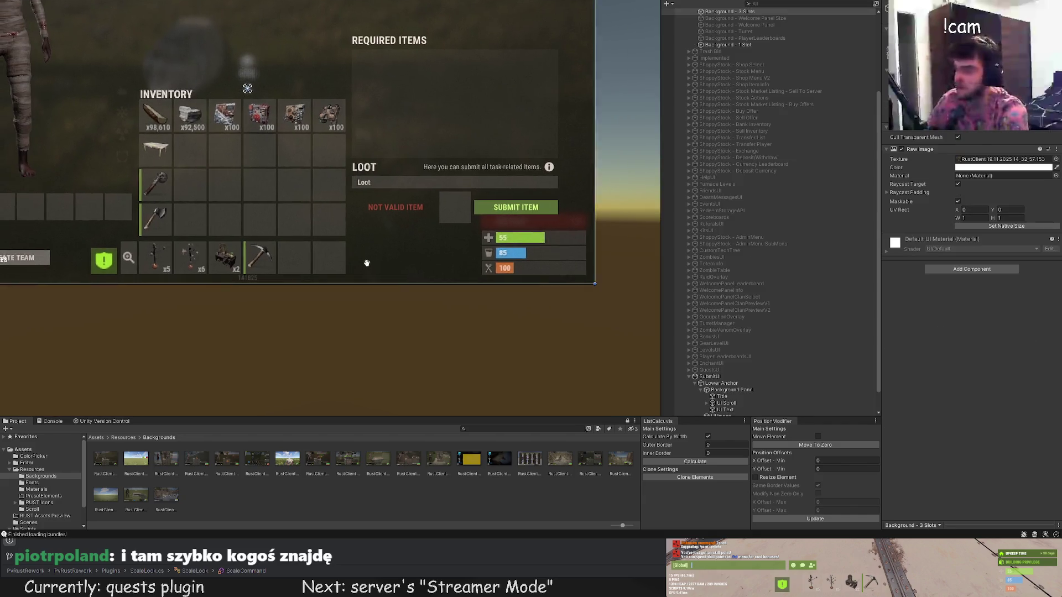
drag(365, 276, 387, 239)
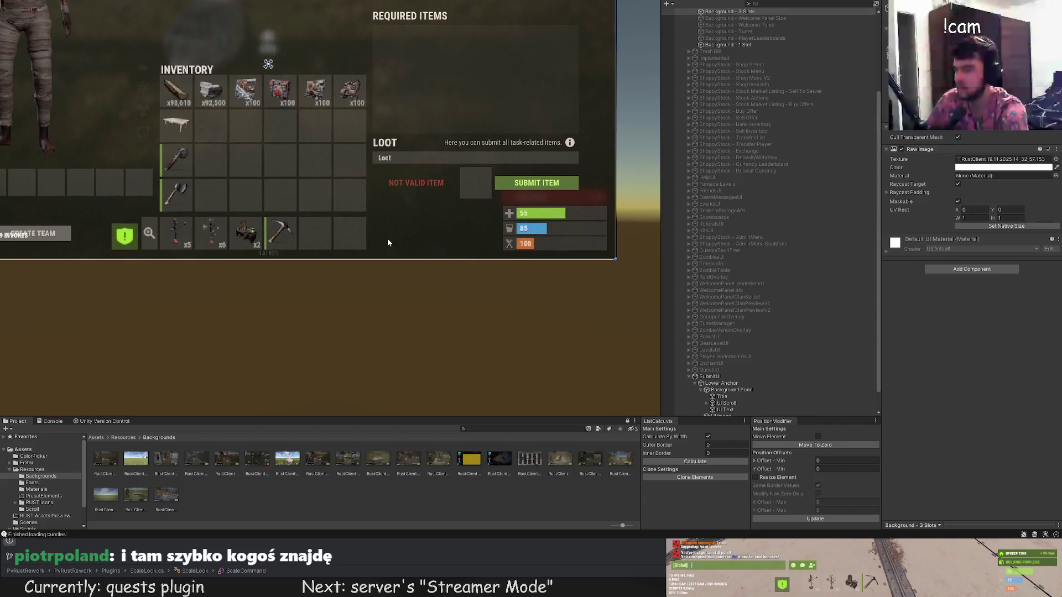
click(730, 405)
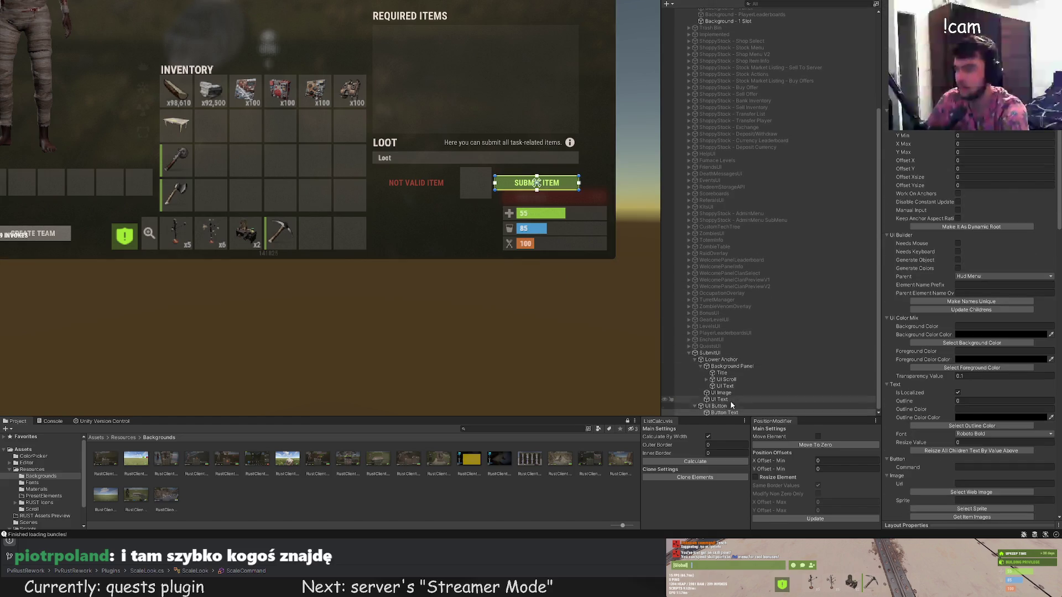
Create a red UI Text reading 'Warning! Submition can't be undone!' at font size 10.
click(719, 360)
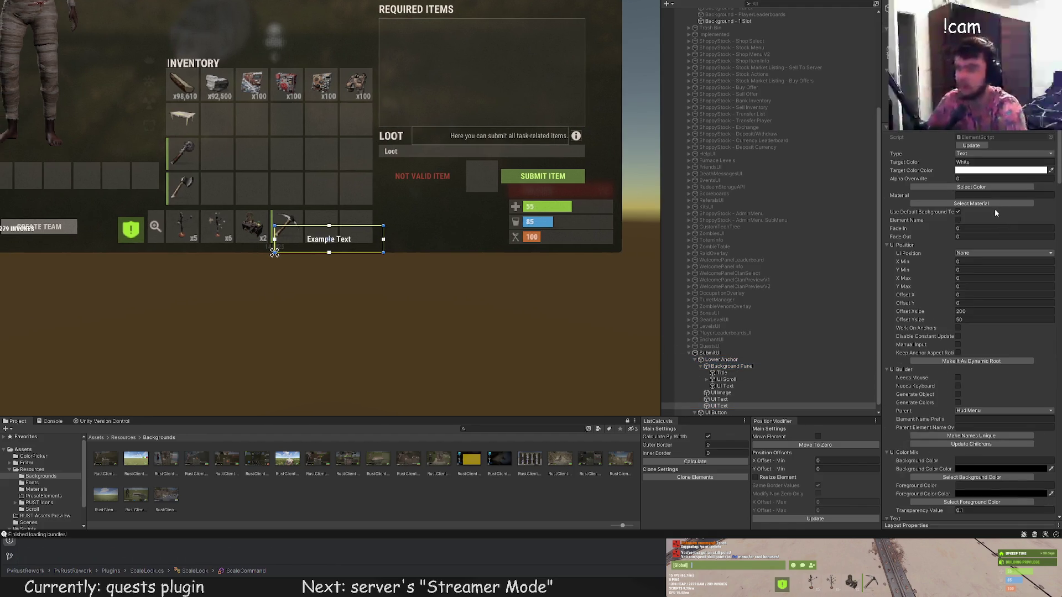
click(997, 187)
click(302, 136)
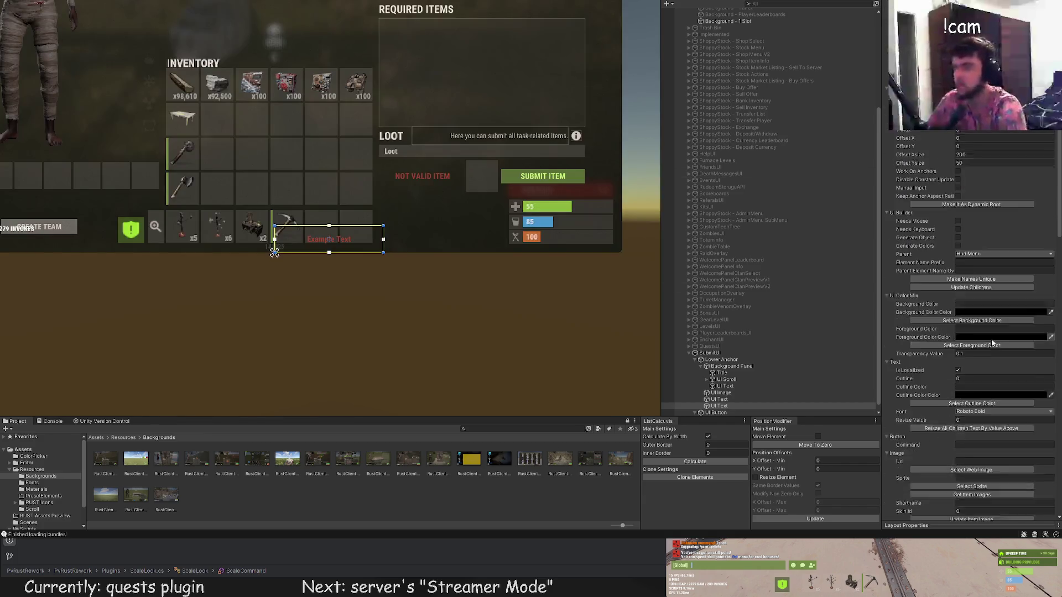
scroll(960, 401, down, 5)
scroll(960, 401, down, 3)
scroll(960, 401, down, 3)
text(Wa)
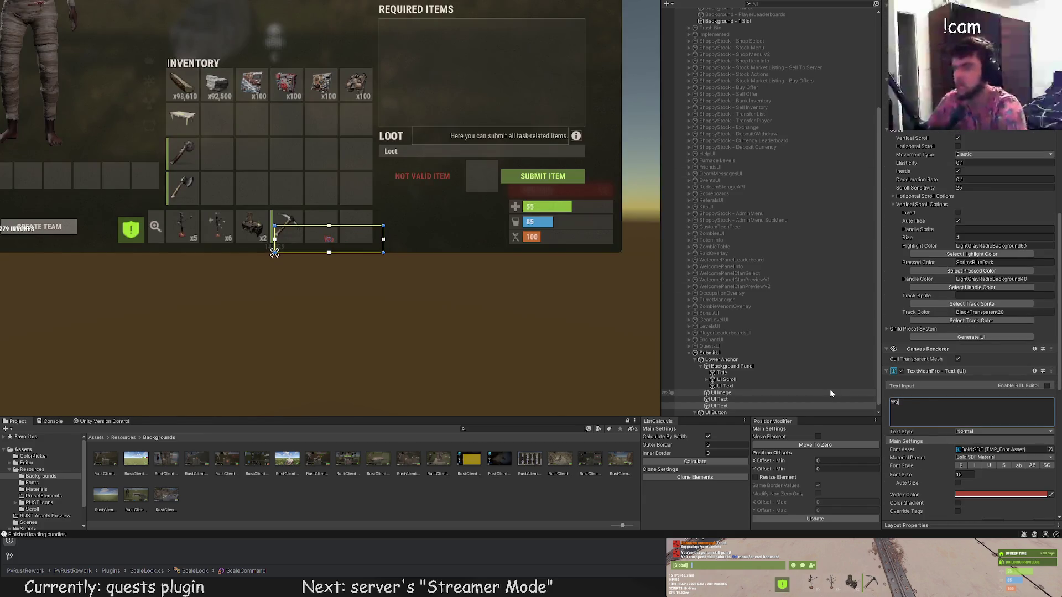
text(rning! Submition can't be un)
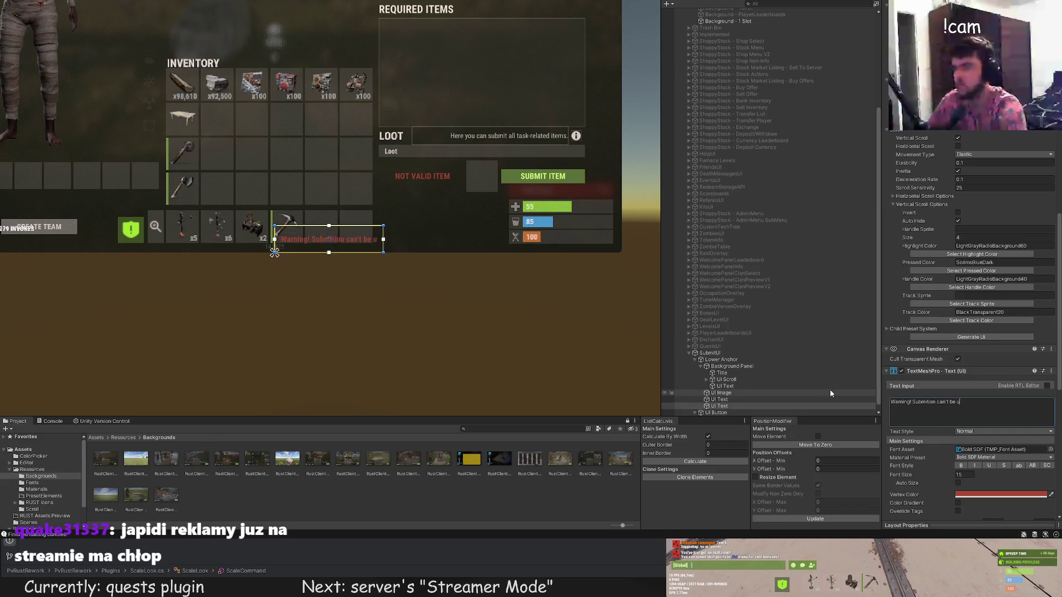
text(co)
key(BackSpace)
key(BackSpace)
text(do)
click(960, 475)
text(10)
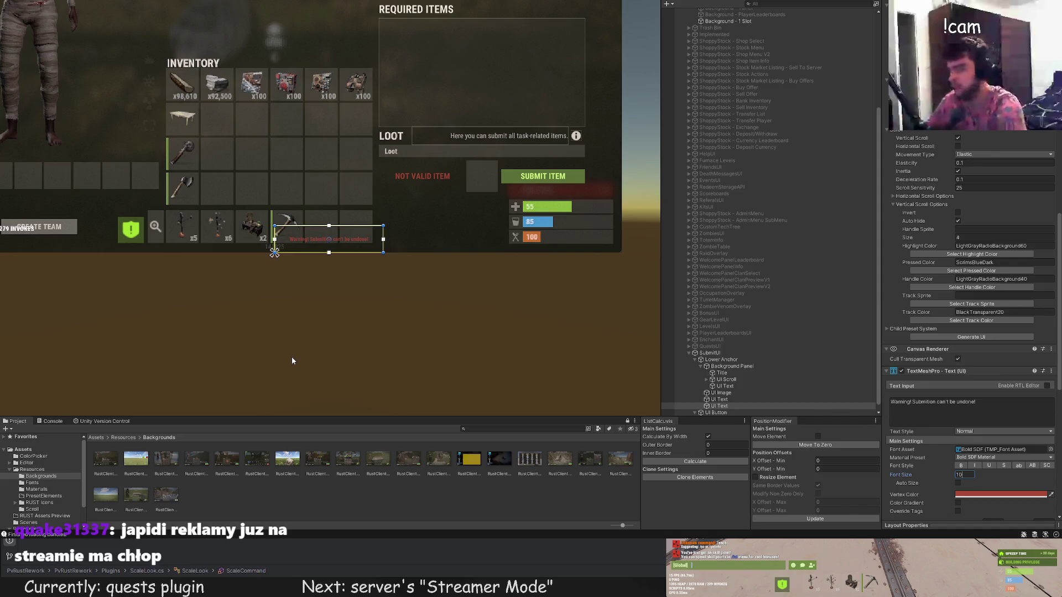
scroll(789, 249, up, 3)
scroll(923, 178, up, 3)
scroll(924, 178, up, 5)
scroll(953, 188, up, 5)
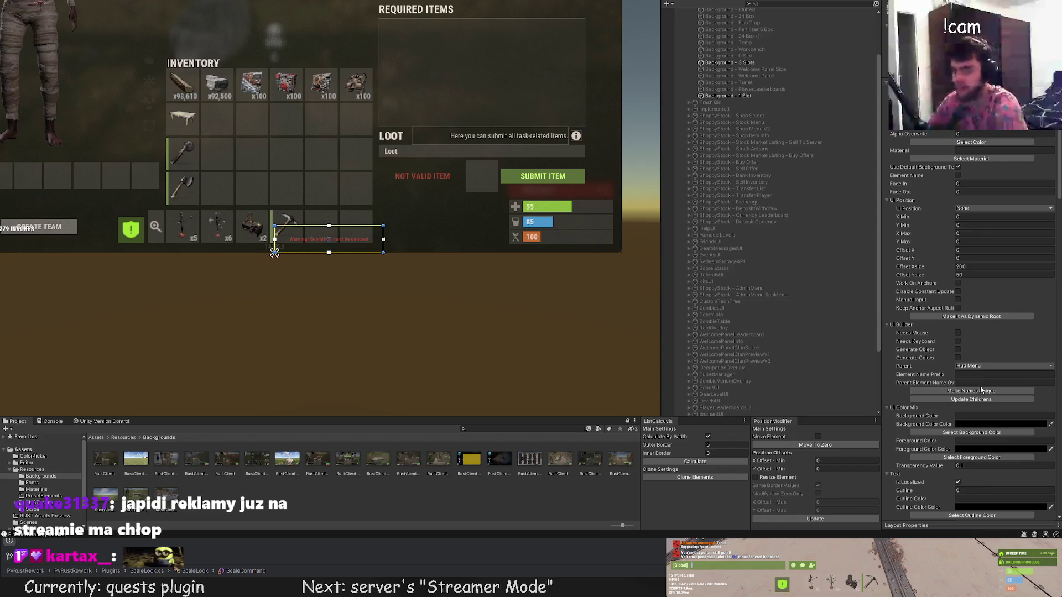
scroll(972, 344, down, 3)
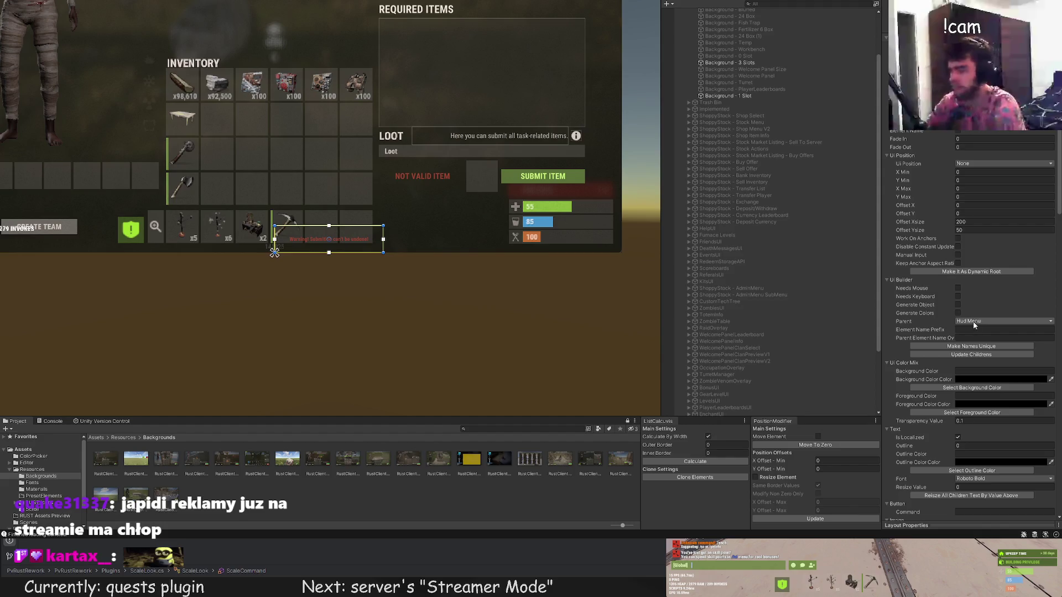
scroll(983, 311, down, 1)
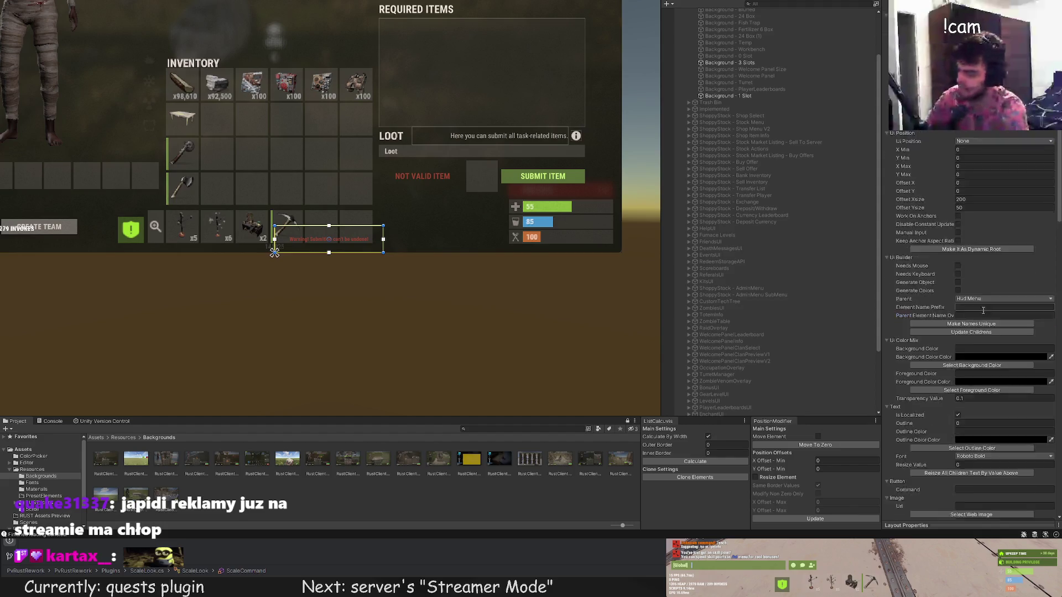
scroll(983, 316, down, 3)
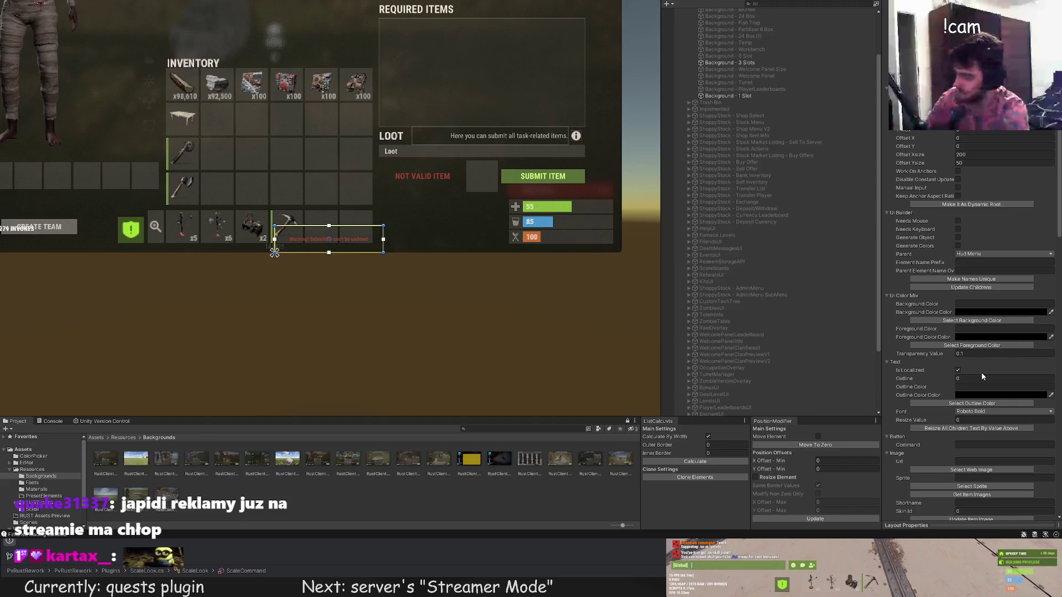
Set the warning text to the regular font, shorten it and place it beneath SUBMIT ITEM.
click(987, 428)
key(f)
mouse_move(331, 189)
mouse_down()
mouse_move(325, 220)
mouse_move(296, 83)
mouse_move(600, 101)
mouse_up()
mouse_move(539, 155)
mouse_down()
mouse_move(182, 166)
mouse_move(235, 221)
mouse_up()
mouse_move(432, 173)
mouse_down()
mouse_move(569, 168)
mouse_move(538, 165)
mouse_up()
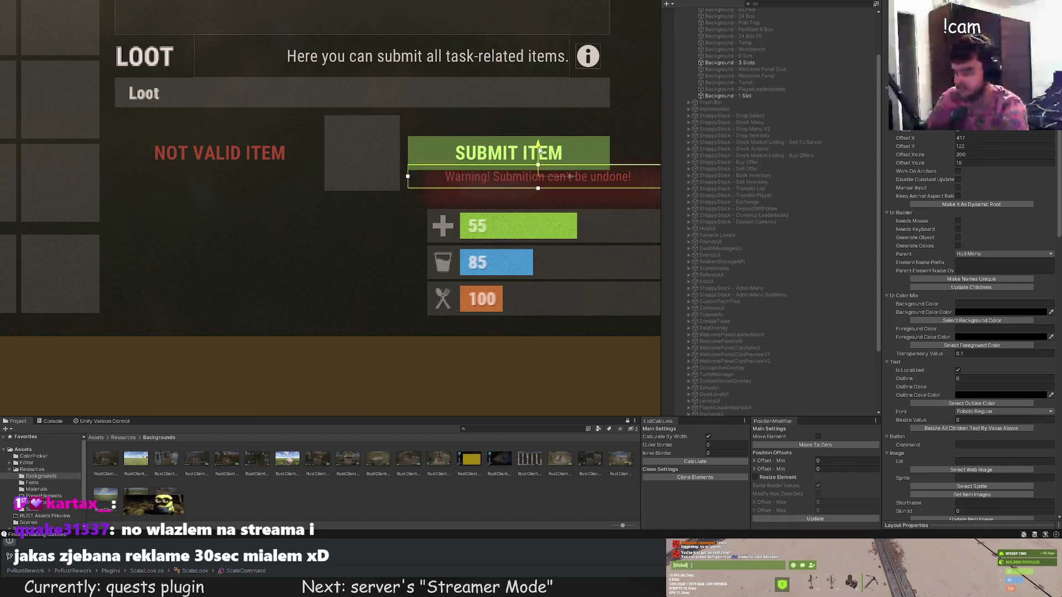
scroll(956, 351, down, 5)
scroll(957, 351, down, 10)
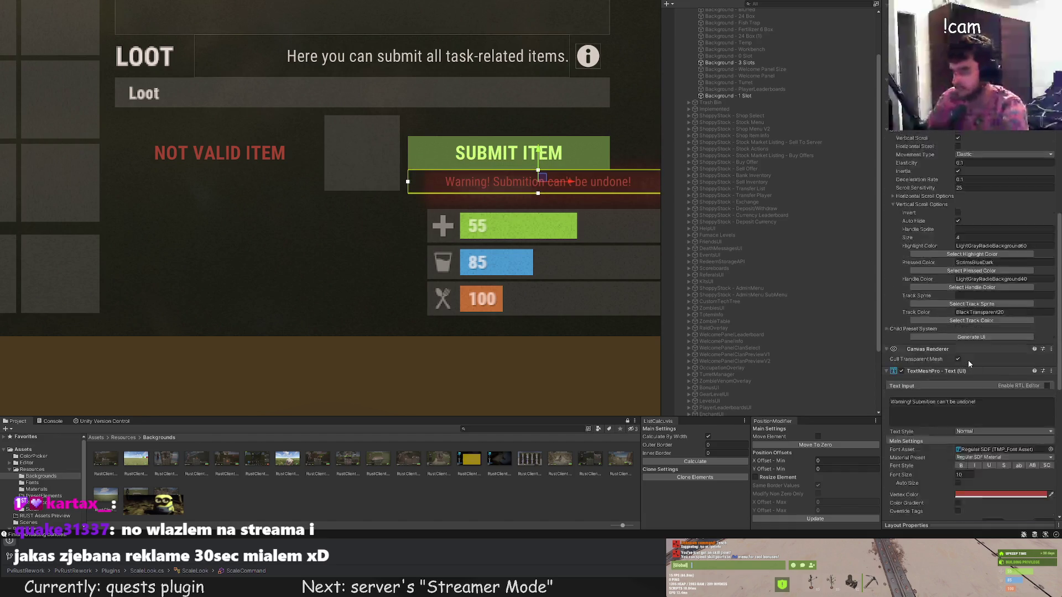
scroll(968, 360, down, 1)
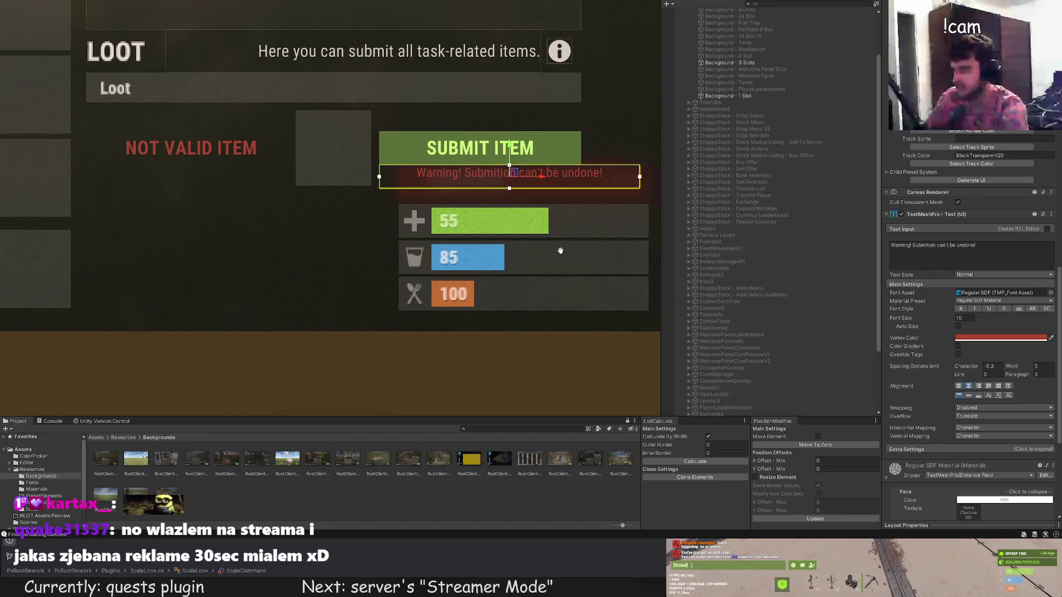
scroll(558, 249, up, 2)
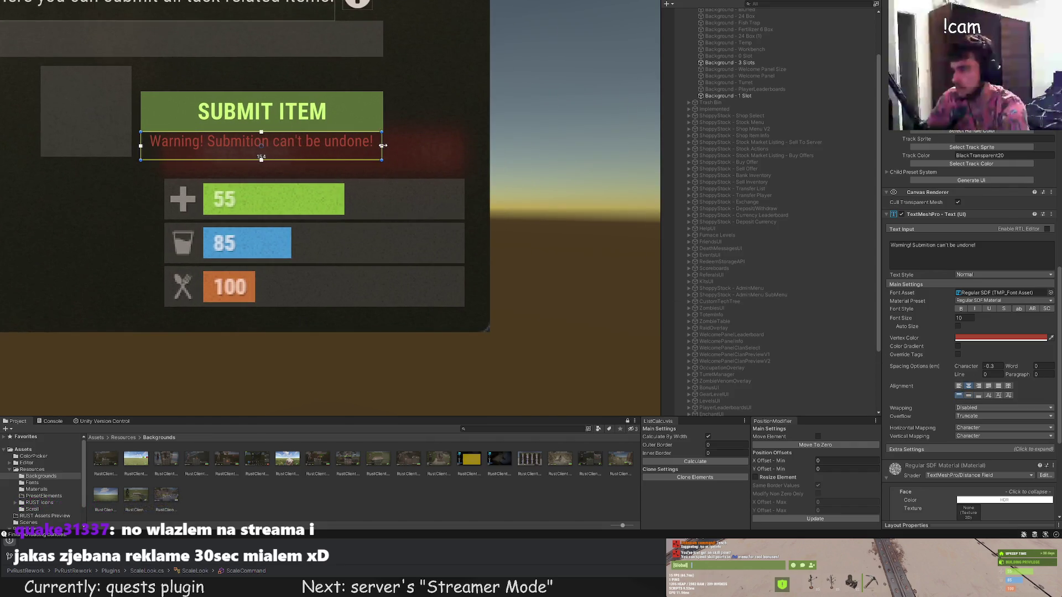
drag(383, 146, 404, 211)
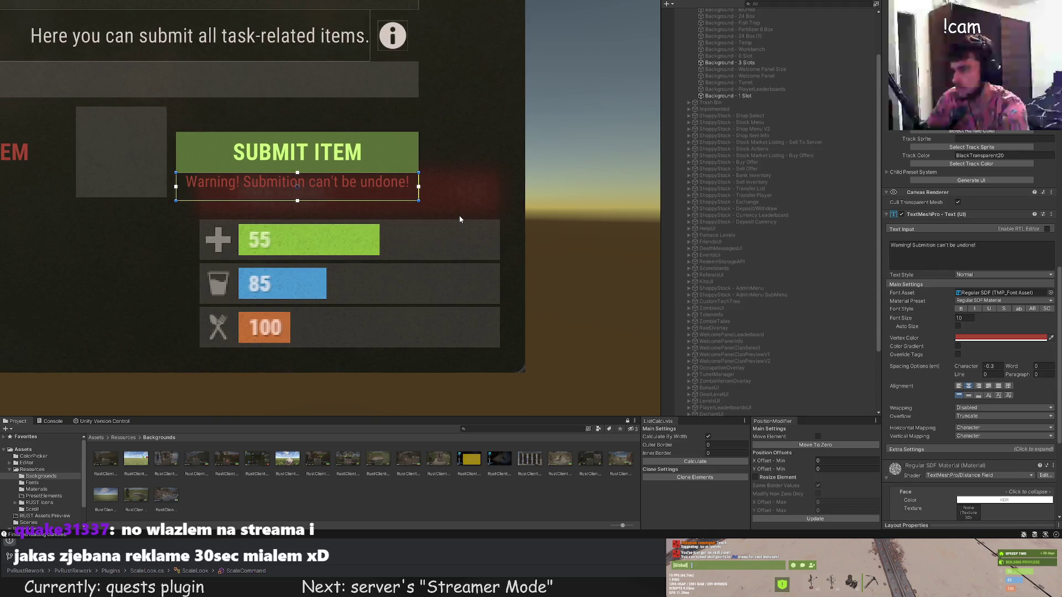
scroll(338, 174, up, 1)
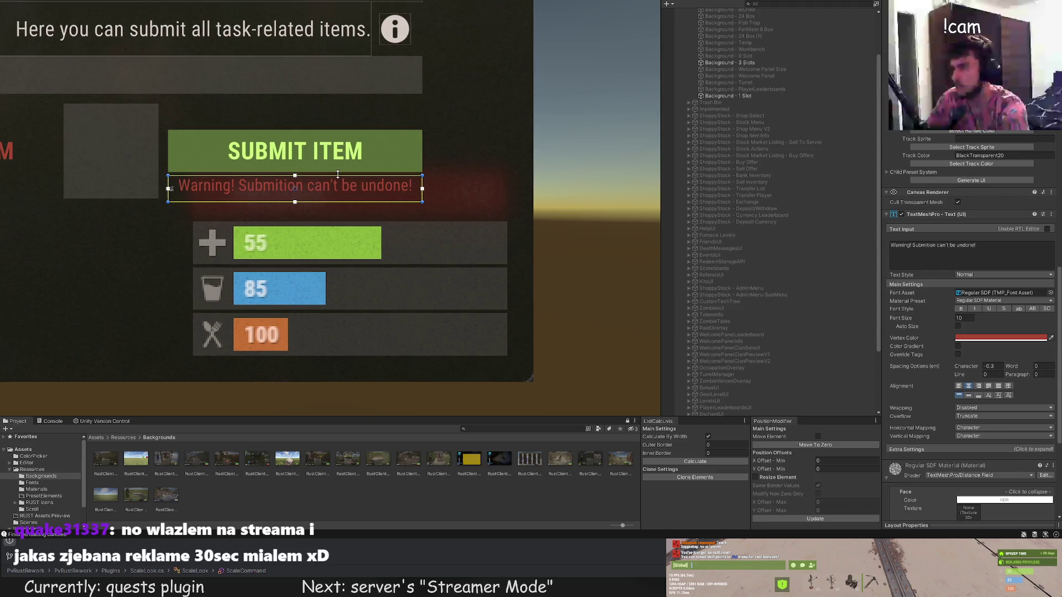
scroll(479, 207, down, 4)
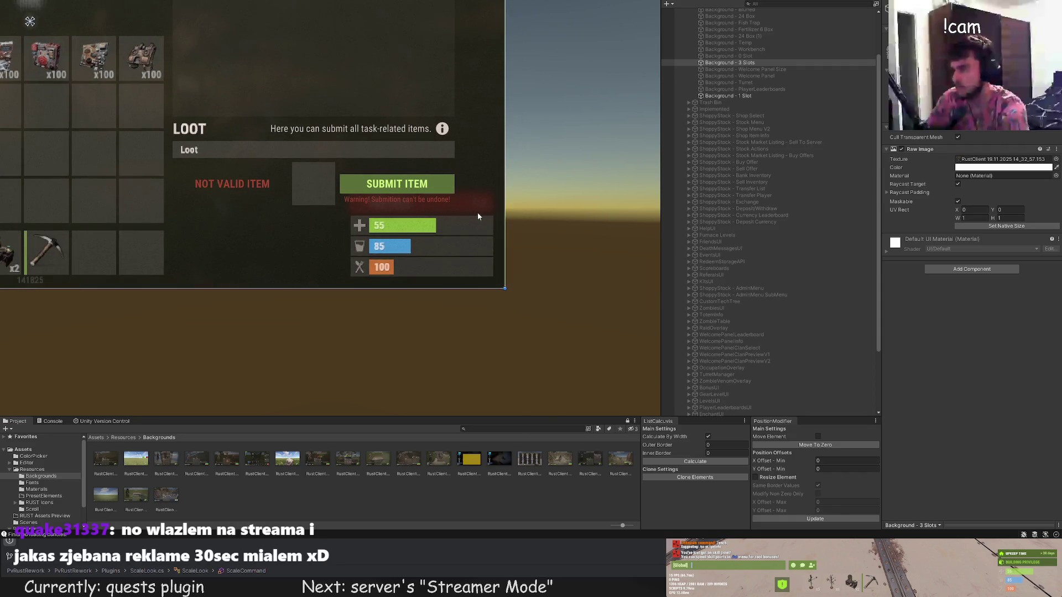
click(434, 205)
scroll(433, 204, up, 2)
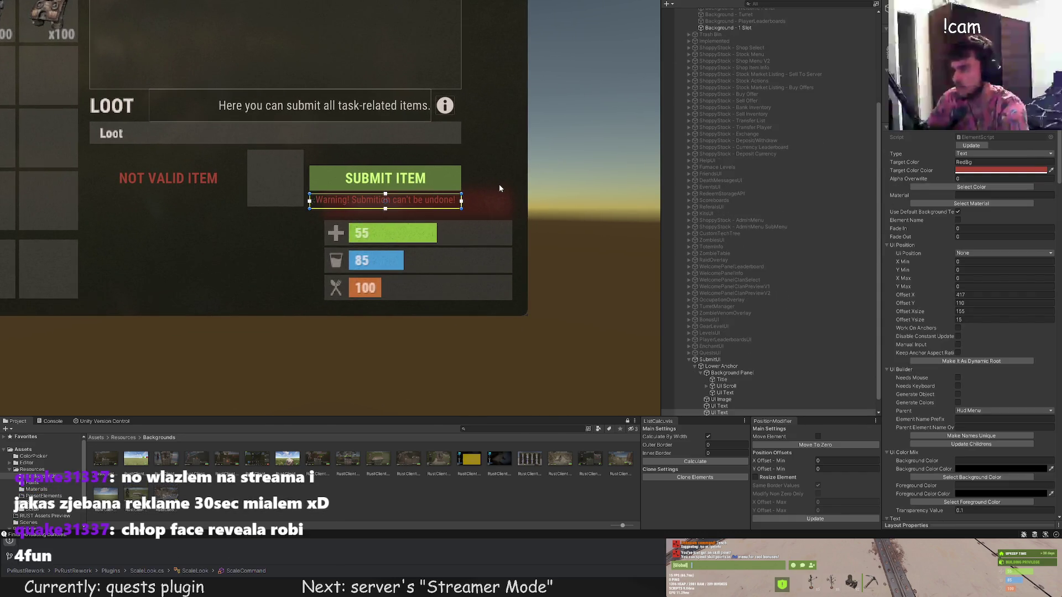
click(499, 187)
scroll(491, 207, down, 2)
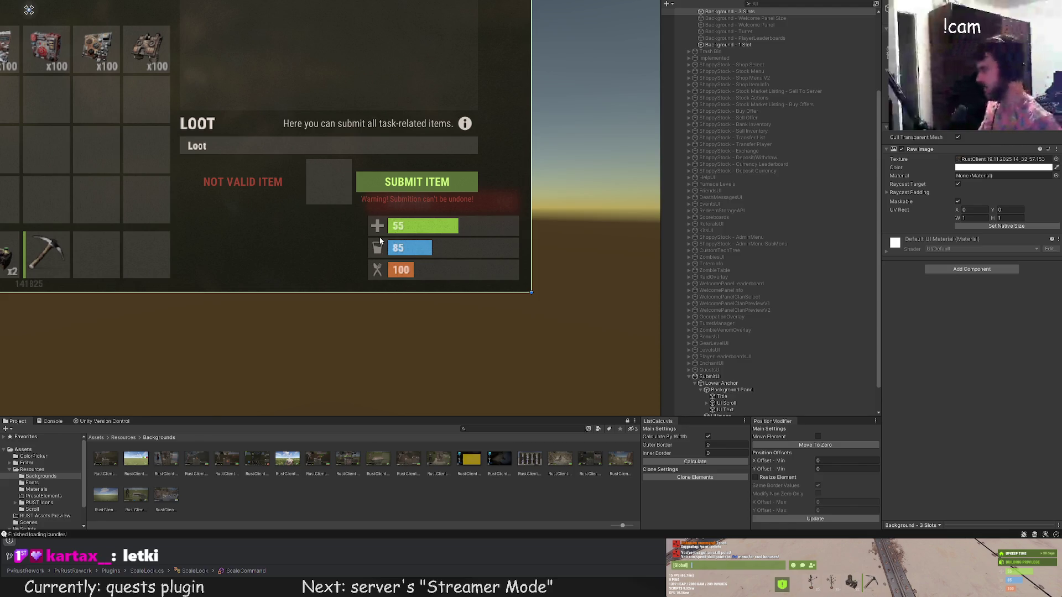
scroll(499, 217, up, 1)
scroll(499, 218, up, 1)
scroll(747, 366, down, 1)
Review the button and warning text, then select the LOOT panel's info text.
click(731, 406)
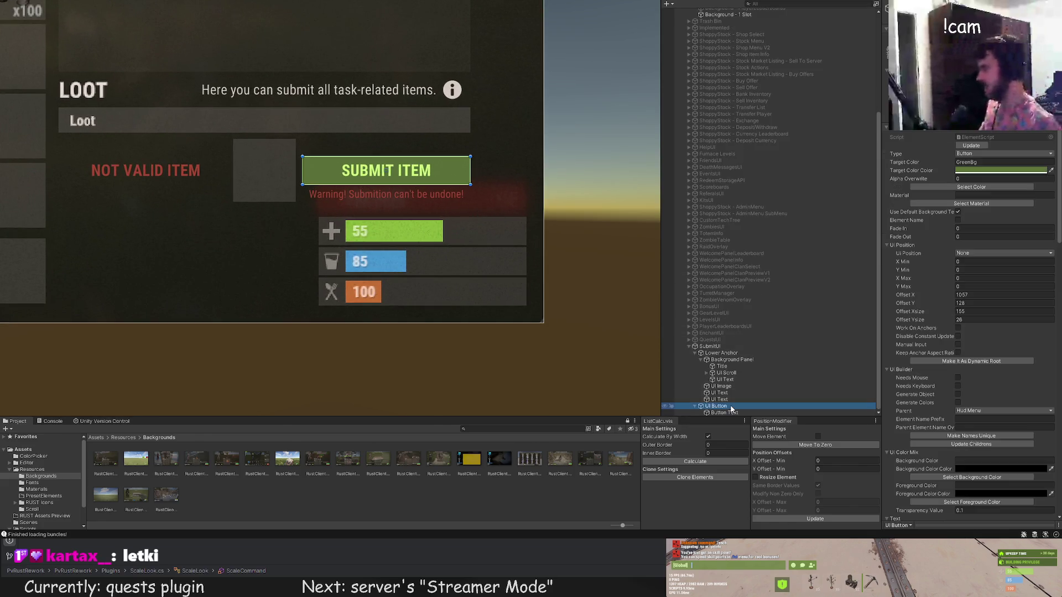
key(Up)
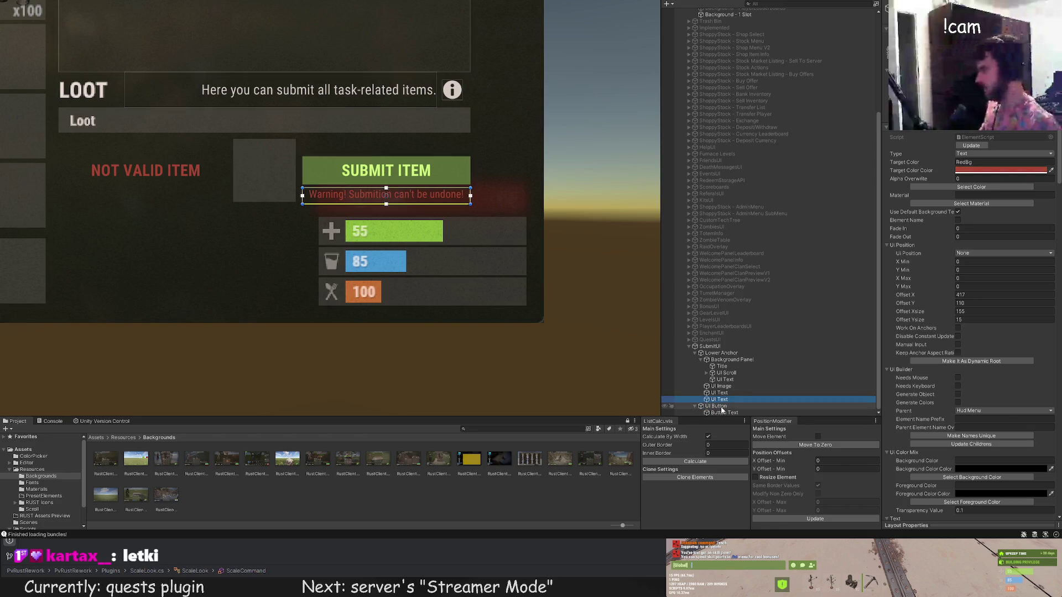
key(Down)
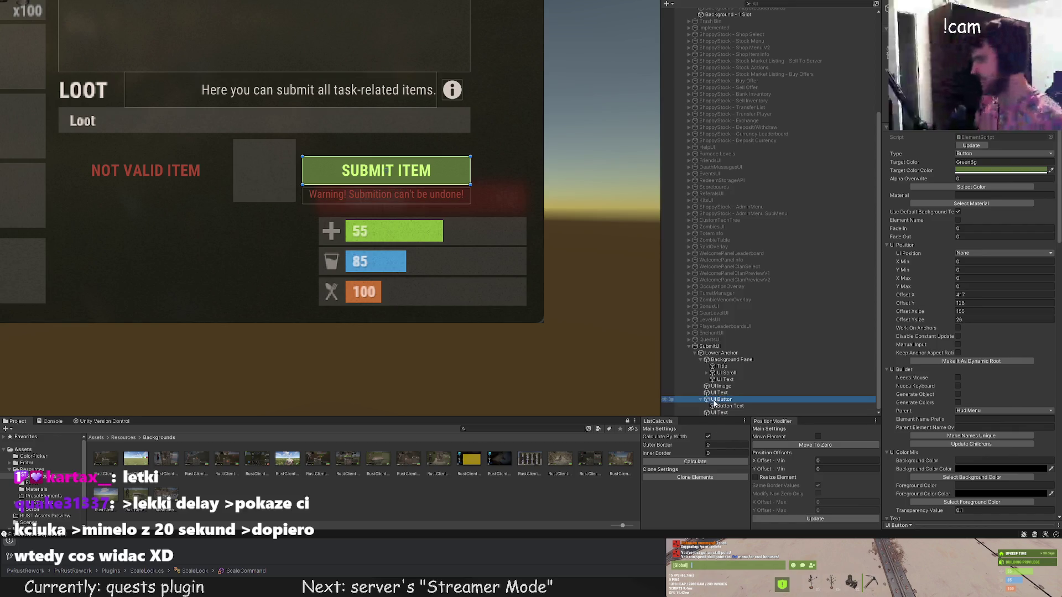
shift+click(376, 190)
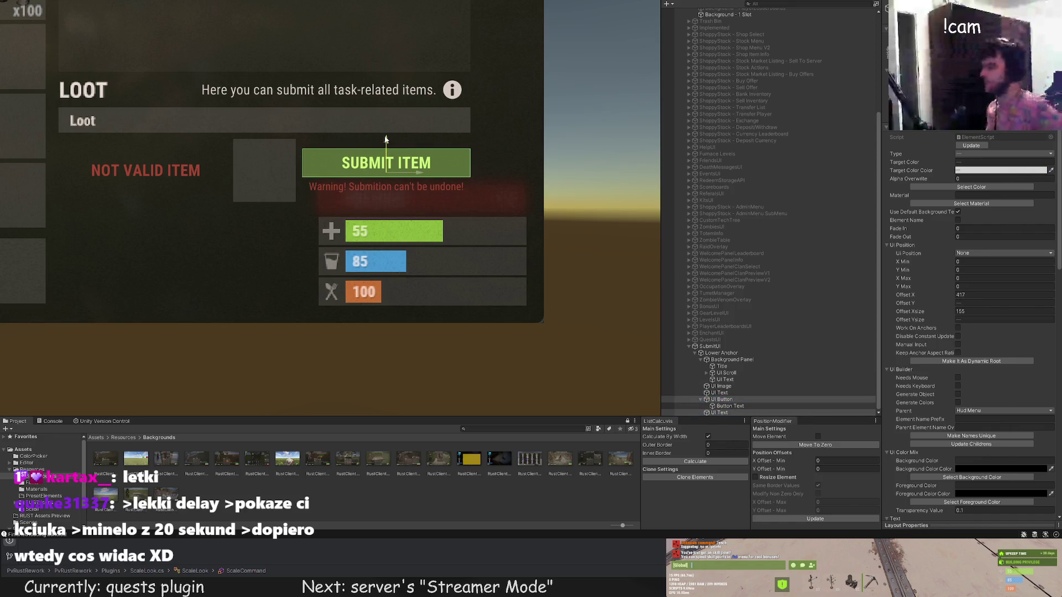
click(546, 210)
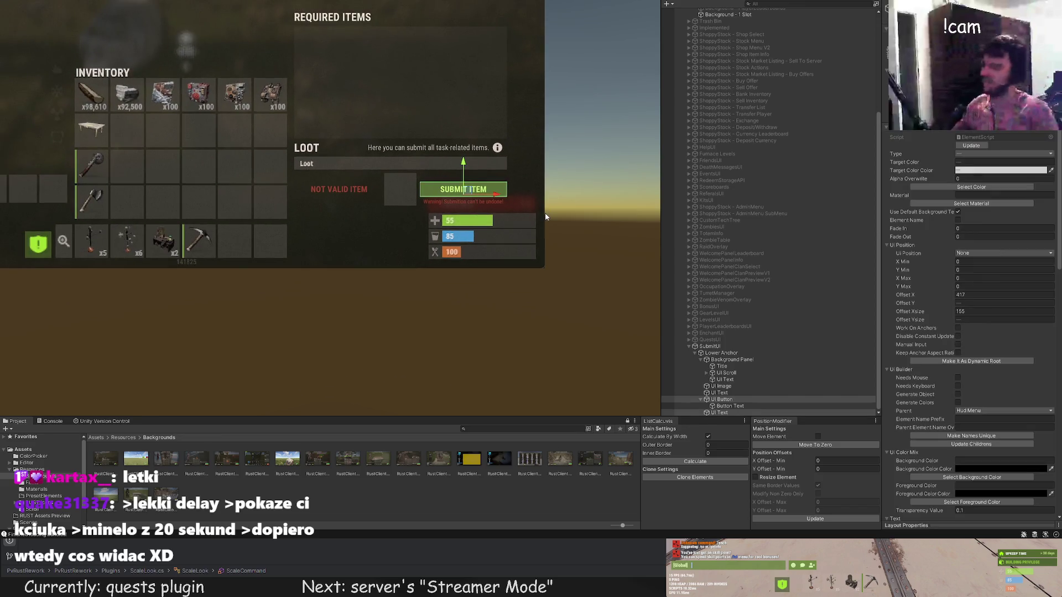
click(738, 373)
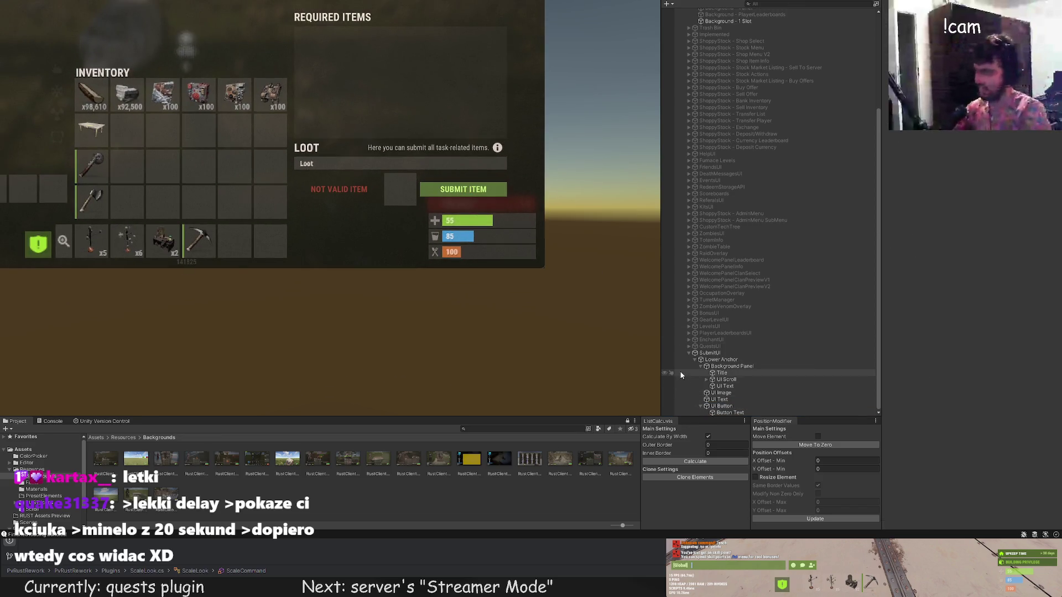
click(730, 399)
scroll(992, 371, down, 5)
scroll(991, 372, down, 5)
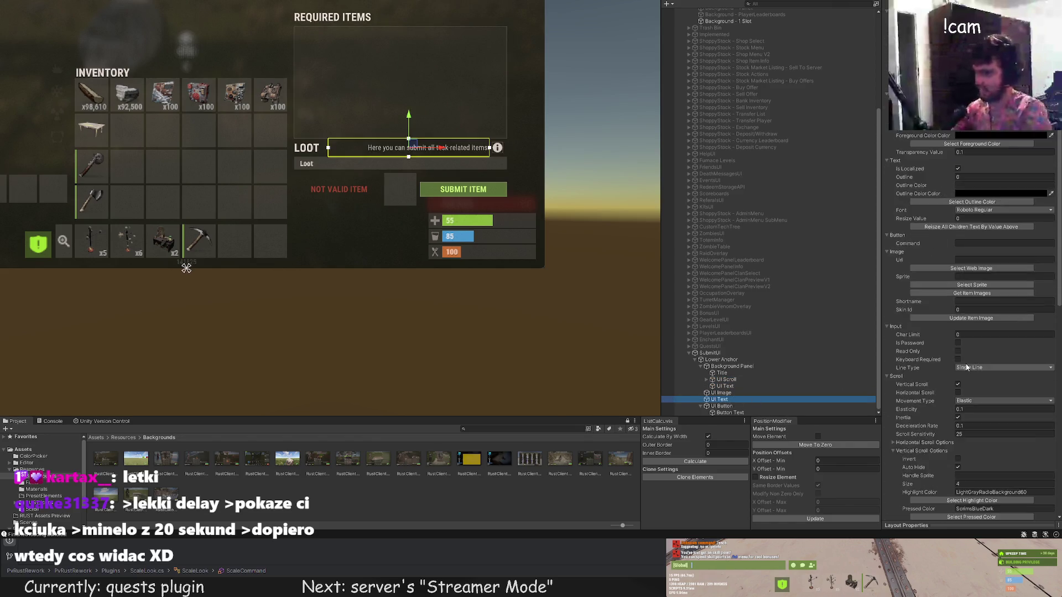
scroll(992, 372, down, 5)
scroll(992, 372, down, 5)
Add the line 'Submitting items can't be undone!' to the info text and set Font Size 15.
click(1002, 360)
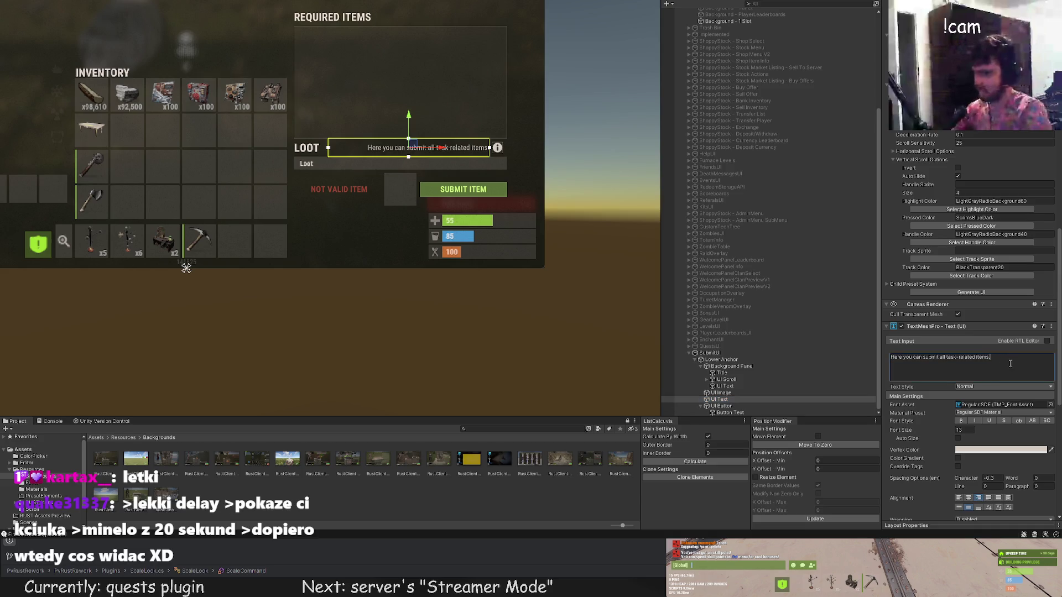
key(Return)
text(Submittin)
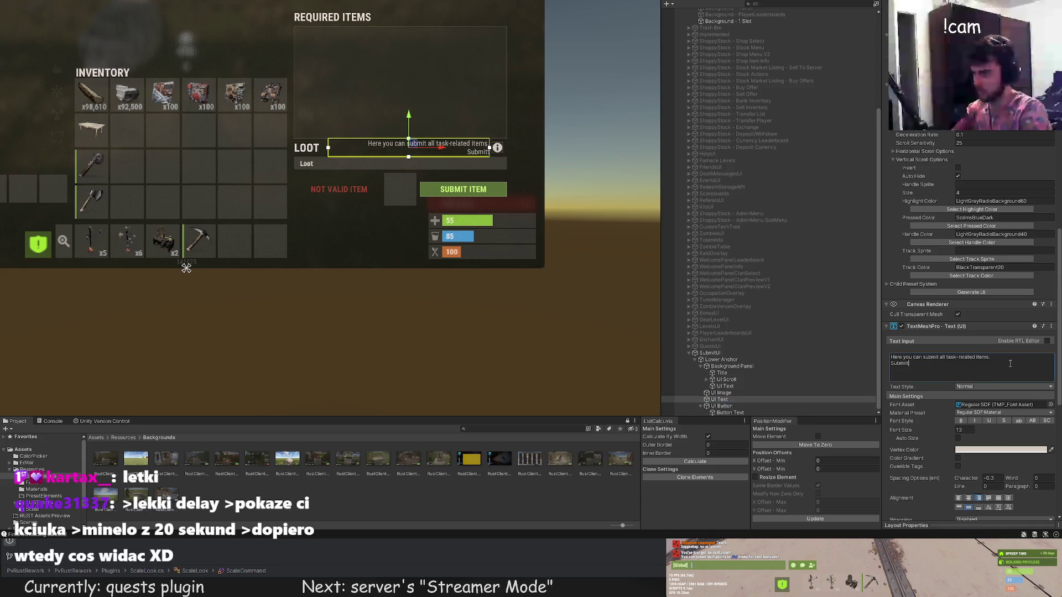
text(g item)
text(s can)
key(BackSpace)
key(BackSpace)
key(BackSpace)
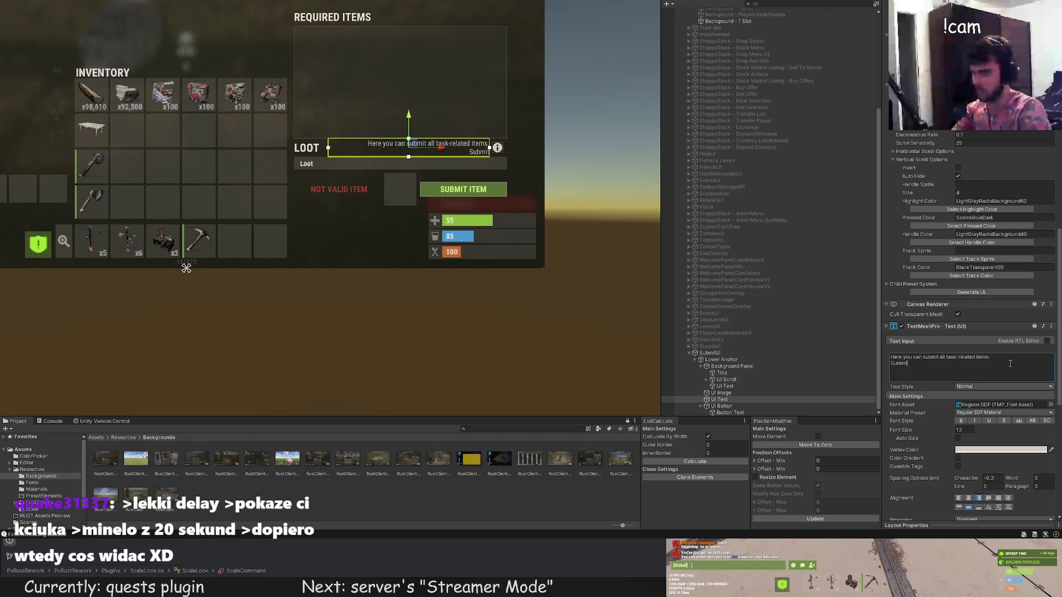
text(ng items can't be undone)
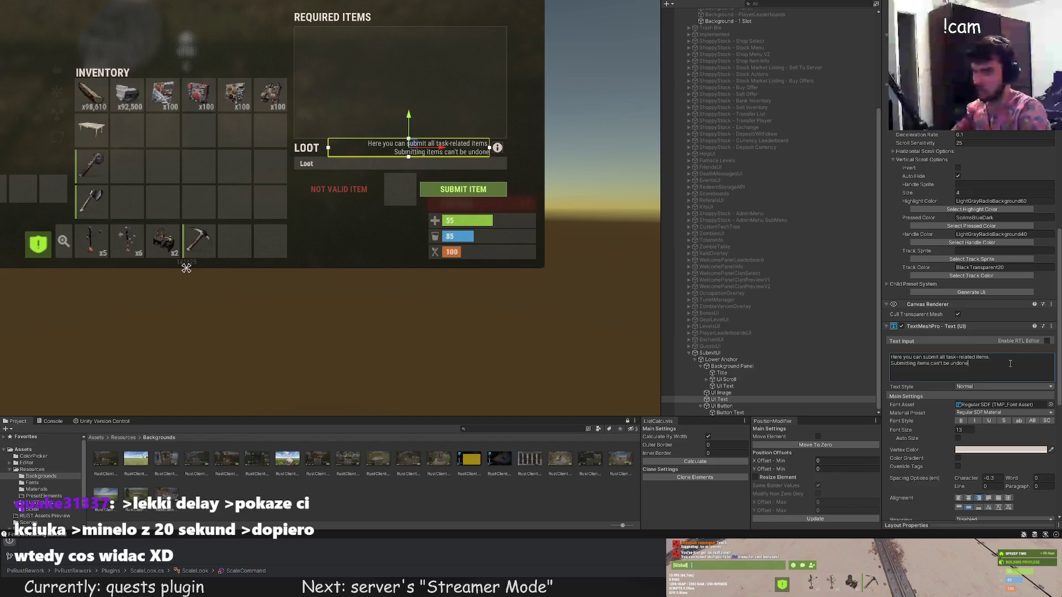
text(!)
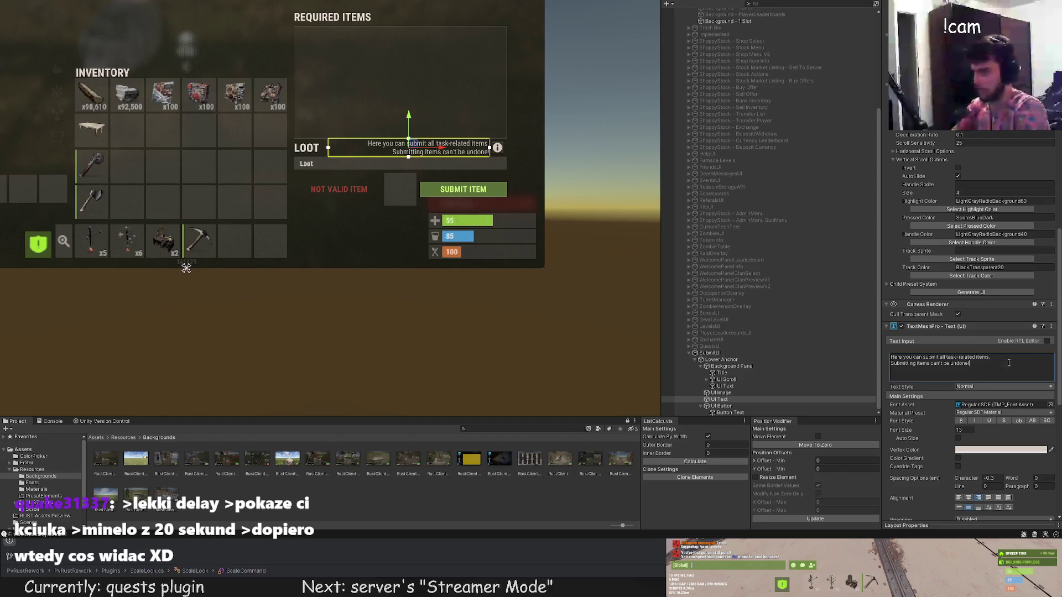
click(960, 431)
text(15)
key(Return)
click(527, 254)
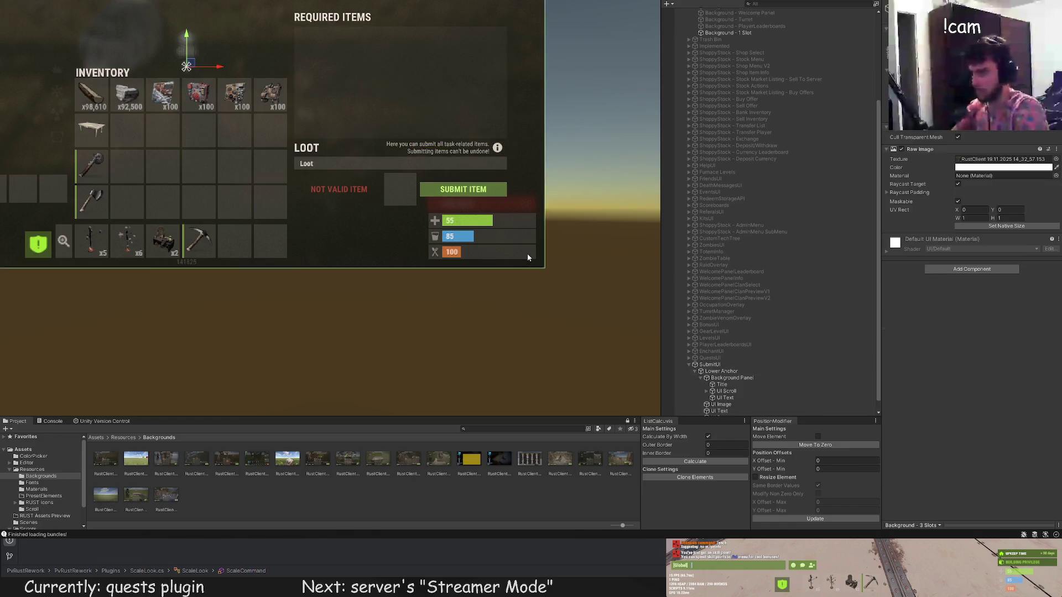
scroll(526, 253, down, 2)
scroll(547, 272, up, 2)
scroll(531, 248, up, 1)
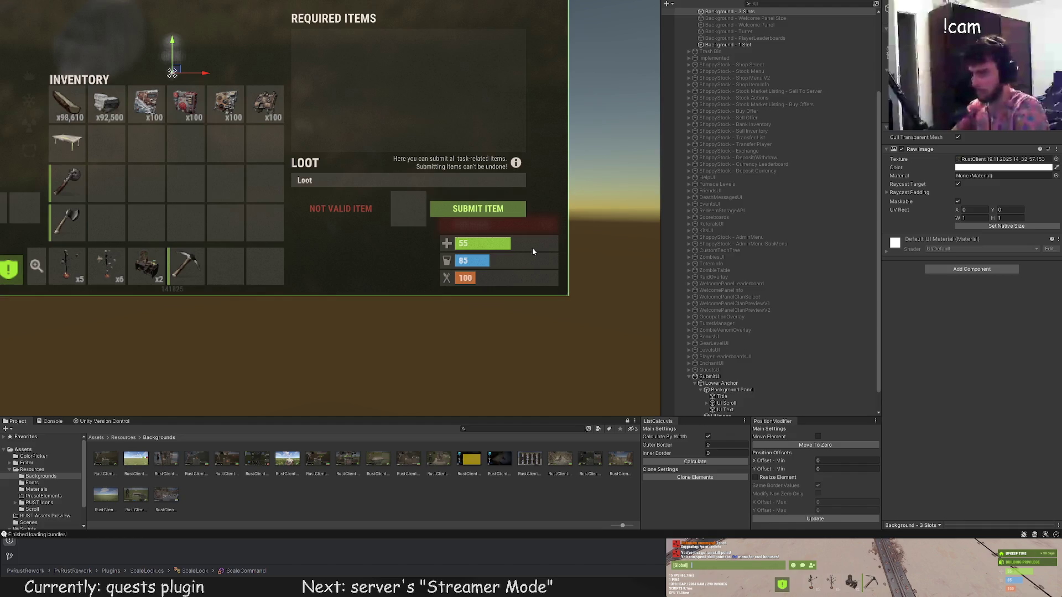
Set the SUBMIT ITEM button's Target Color to GreenBgTrans and preview it.
drag(532, 248, 549, 290)
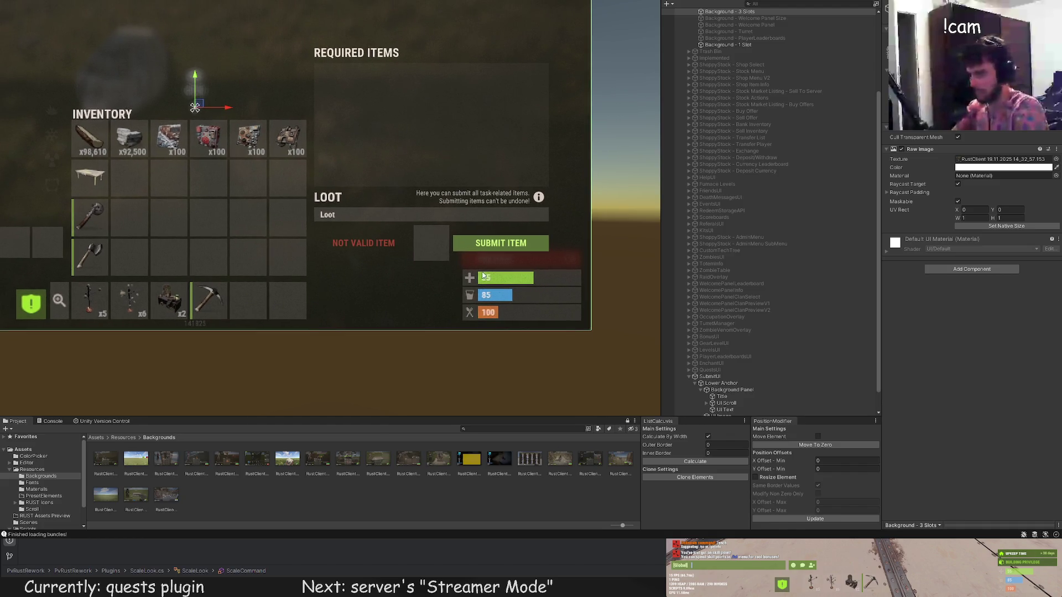
drag(484, 276, 487, 259)
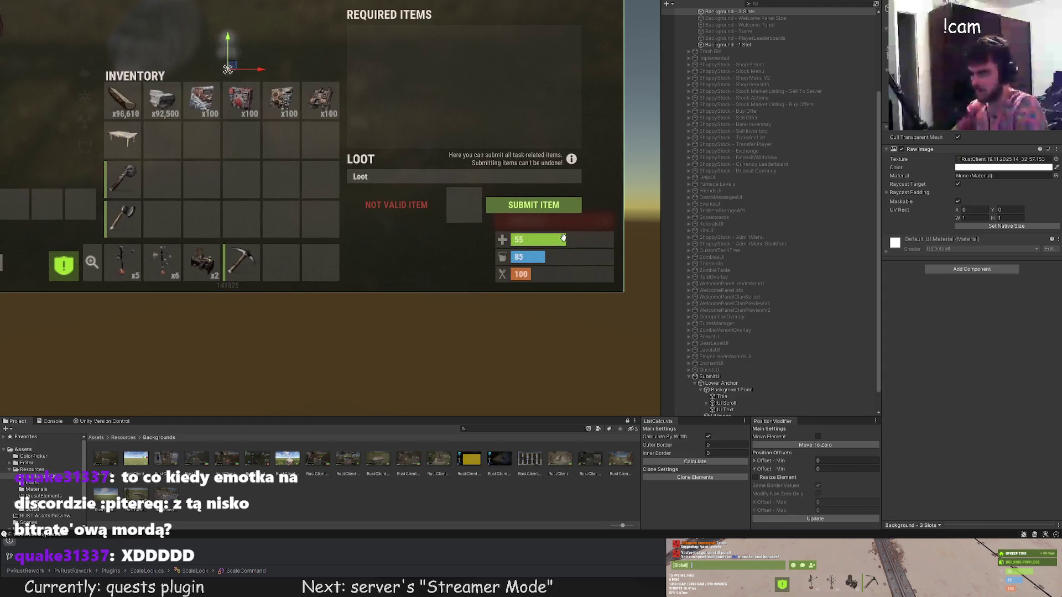
scroll(747, 332, down, 1)
click(731, 412)
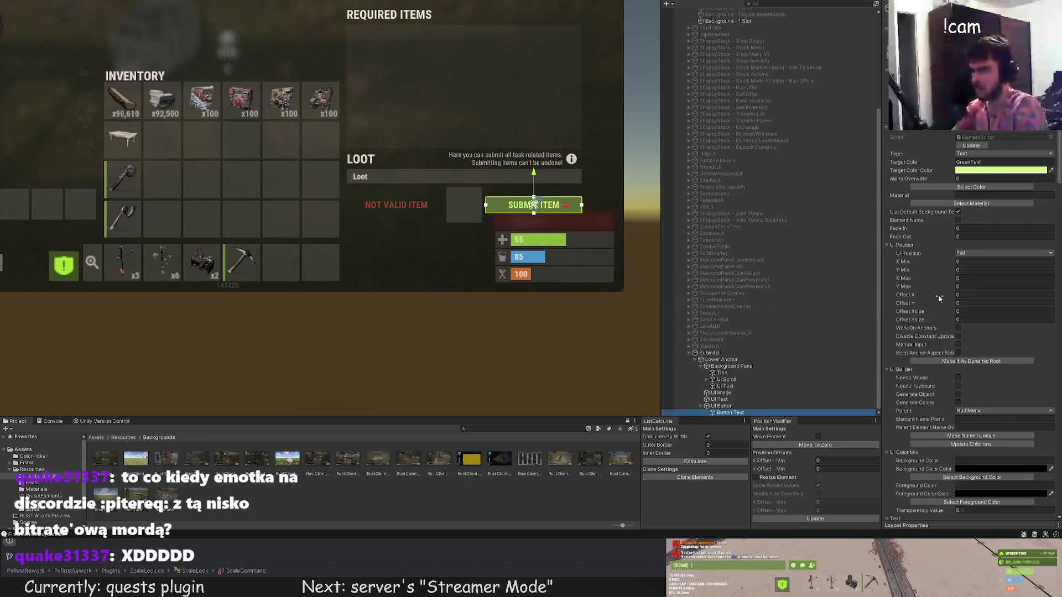
click(748, 406)
click(971, 187)
click(348, 258)
click(380, 287)
drag(381, 286, 387, 260)
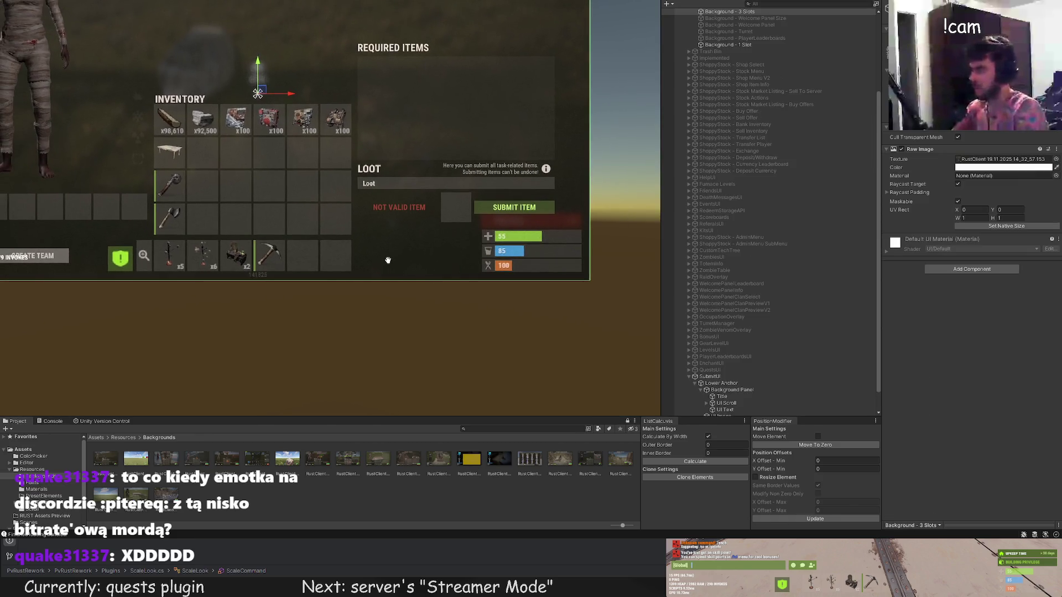
Pull the SUBMIT ITEM button's left edge inward and switch to the Move tool.
click(510, 207)
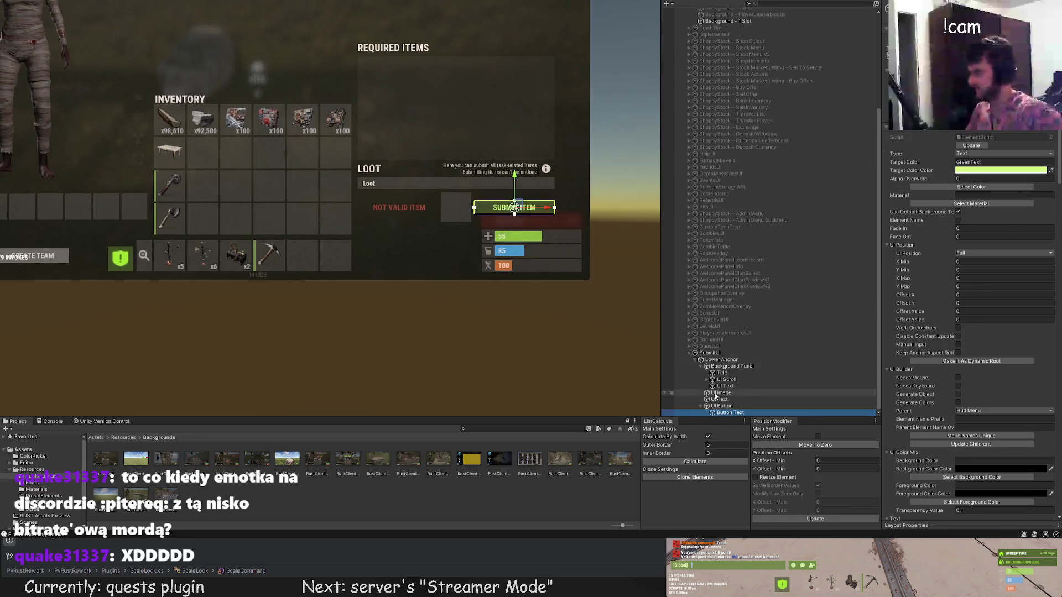
scroll(489, 235, up, 2)
scroll(473, 199, down, 2)
click(456, 207)
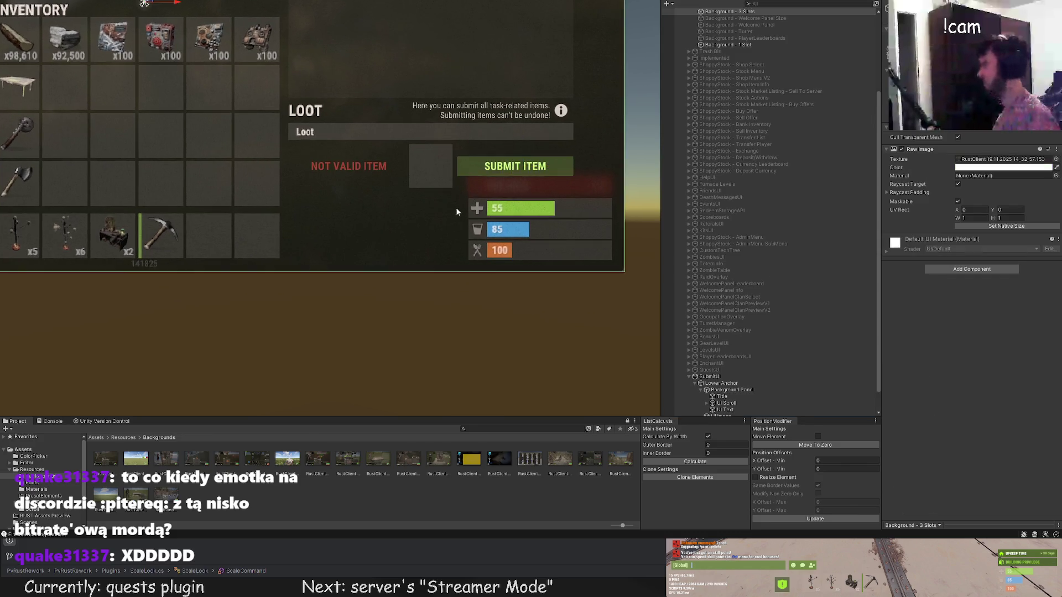
scroll(383, 262, down, 3)
drag(383, 267, 459, 254)
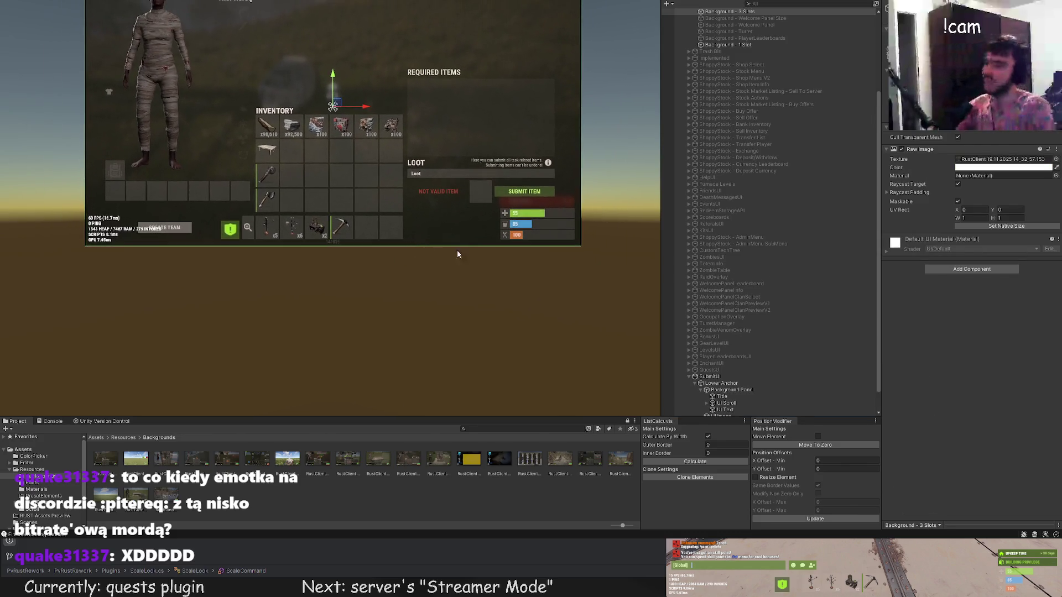
click(524, 192)
click(722, 406)
scroll(522, 188, up, 2)
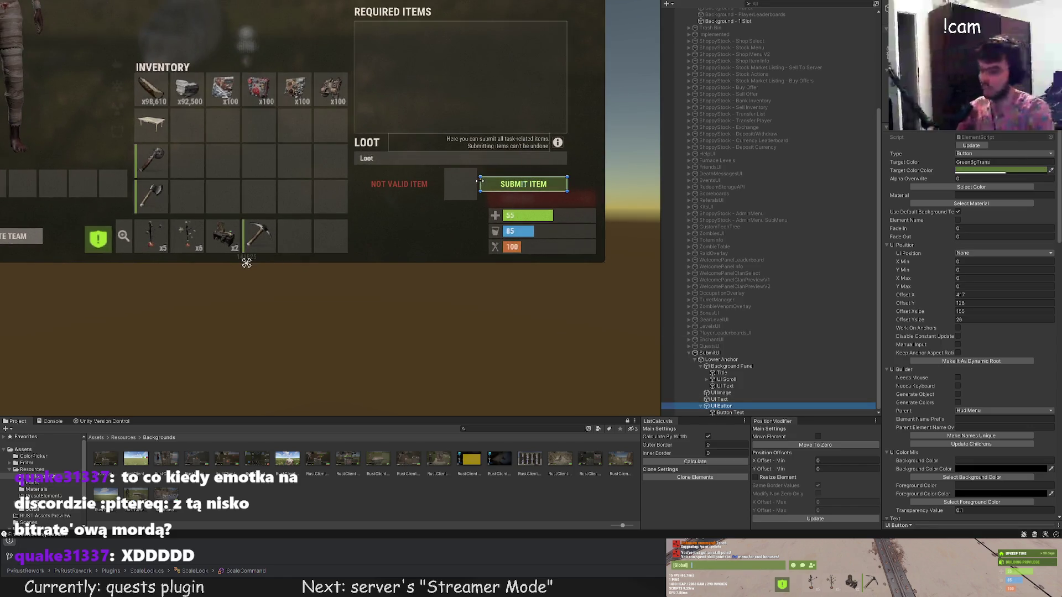
drag(512, 191, 480, 190)
key(w)
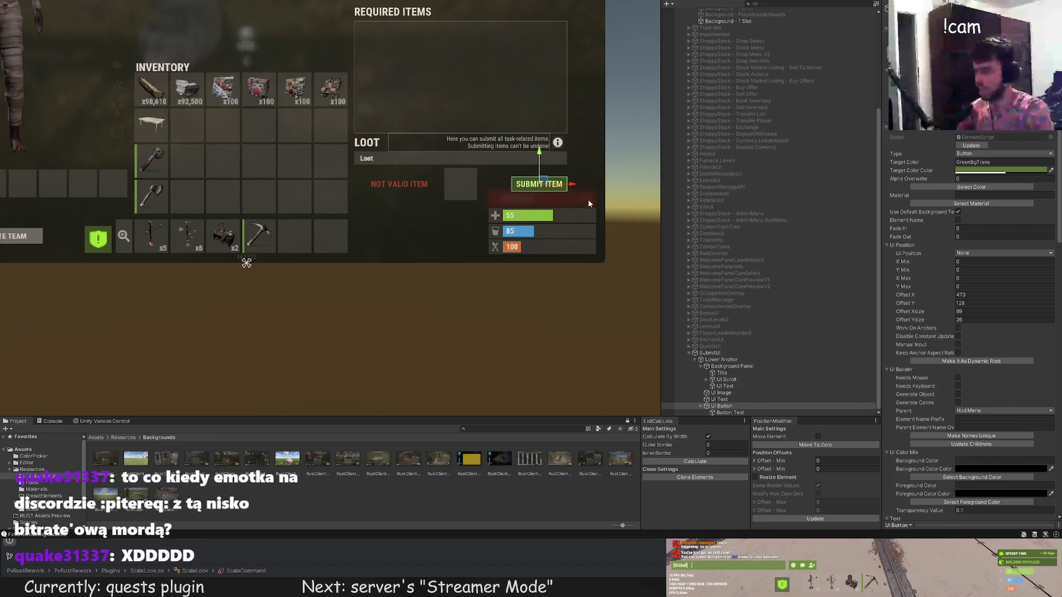
scroll(563, 202, up, 3)
scroll(509, 220, up, 2)
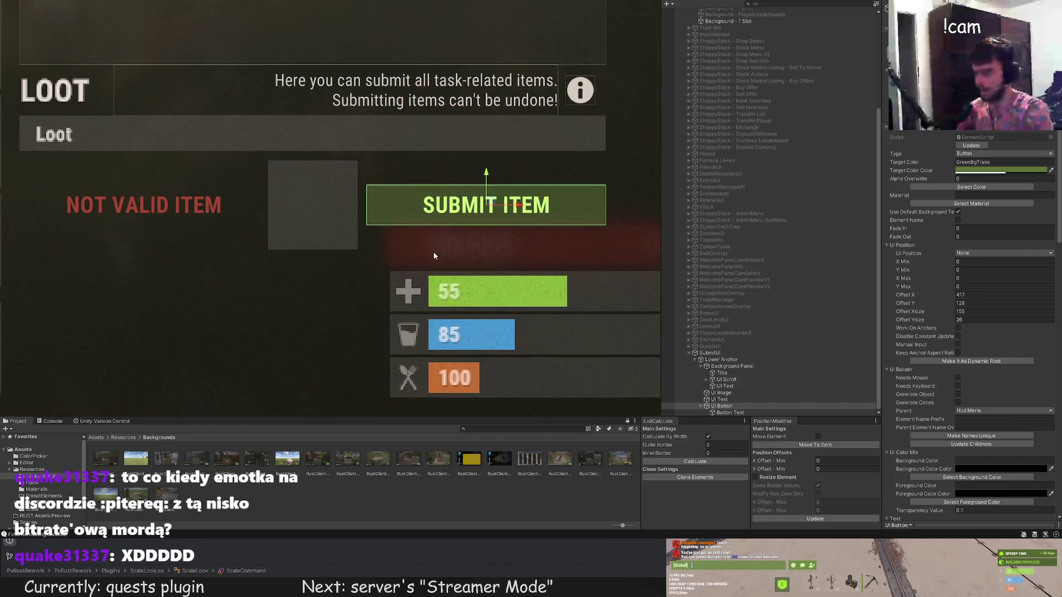
scroll(509, 221, up, 2)
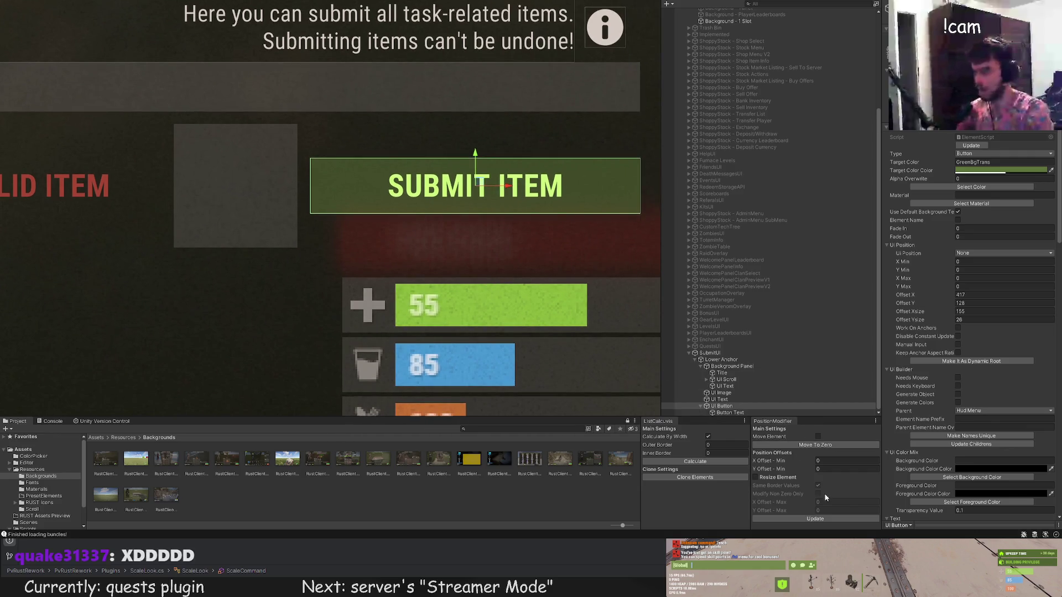
Adjust the SUBMIT ITEM button's horizontal offset and position values in the Inspector.
click(819, 463)
text(24)
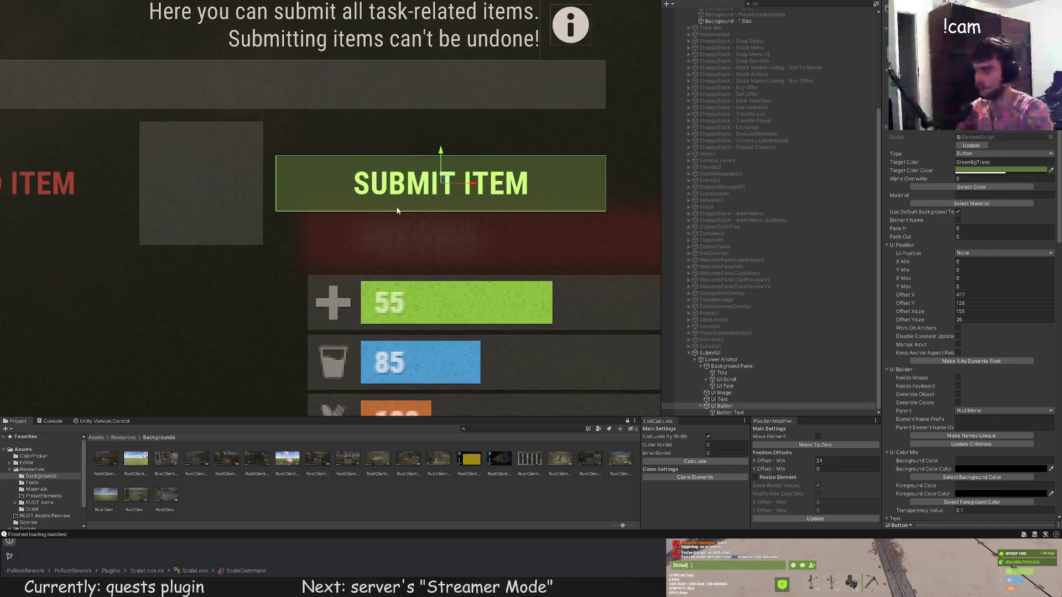
click(821, 519)
click(817, 436)
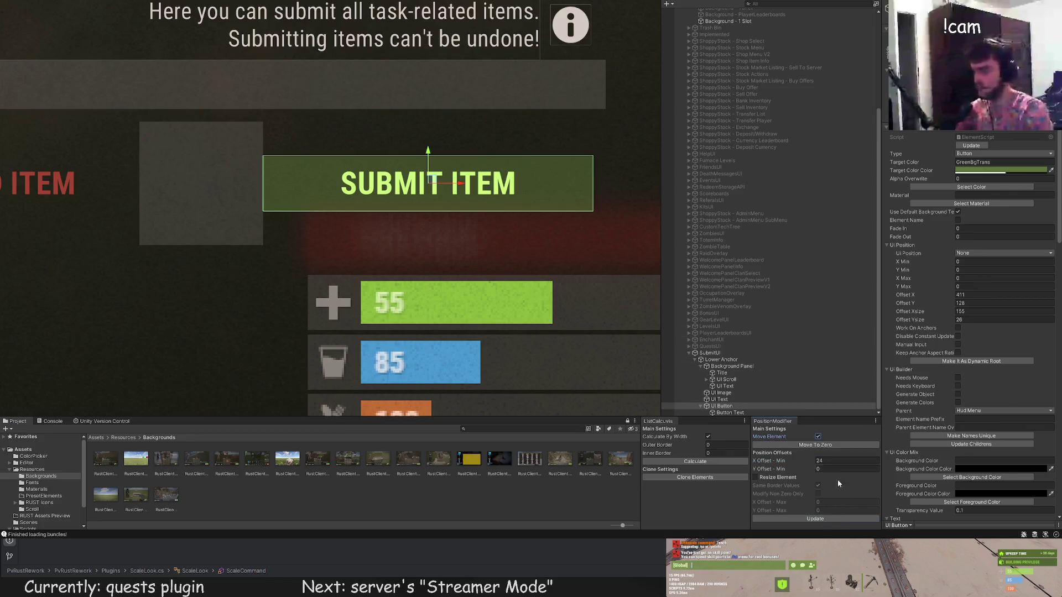
click(835, 518)
Drag the button's right edge left to narrow it to its label, then select Background - 3 Slots.
mouse_move(583, 148)
mouse_down()
mouse_move(525, 149)
mouse_move(551, 171)
mouse_up()
scroll(523, 151, up, 2)
scroll(521, 154, up, 2)
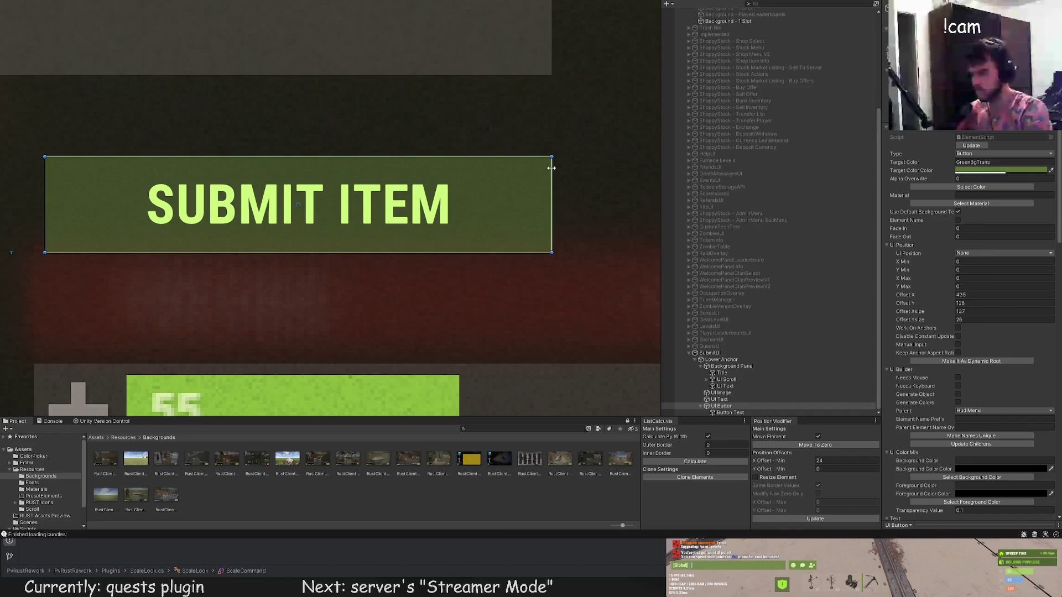
drag(551, 168, 430, 166)
drag(551, 185, 466, 184)
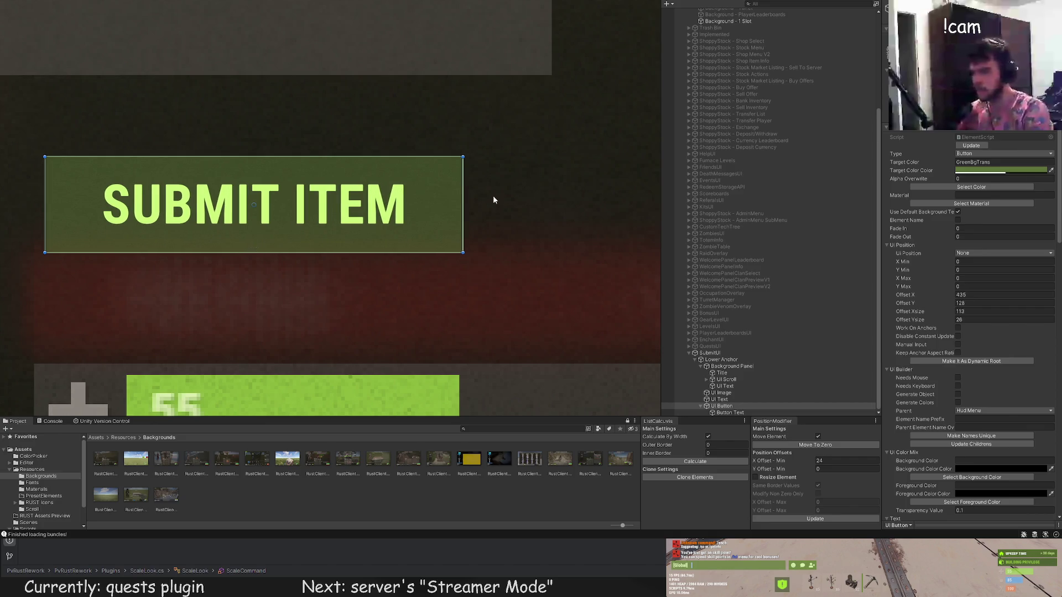
scroll(493, 199, down, 2)
click(548, 291)
scroll(564, 303, down, 2)
scroll(542, 311, down, 2)
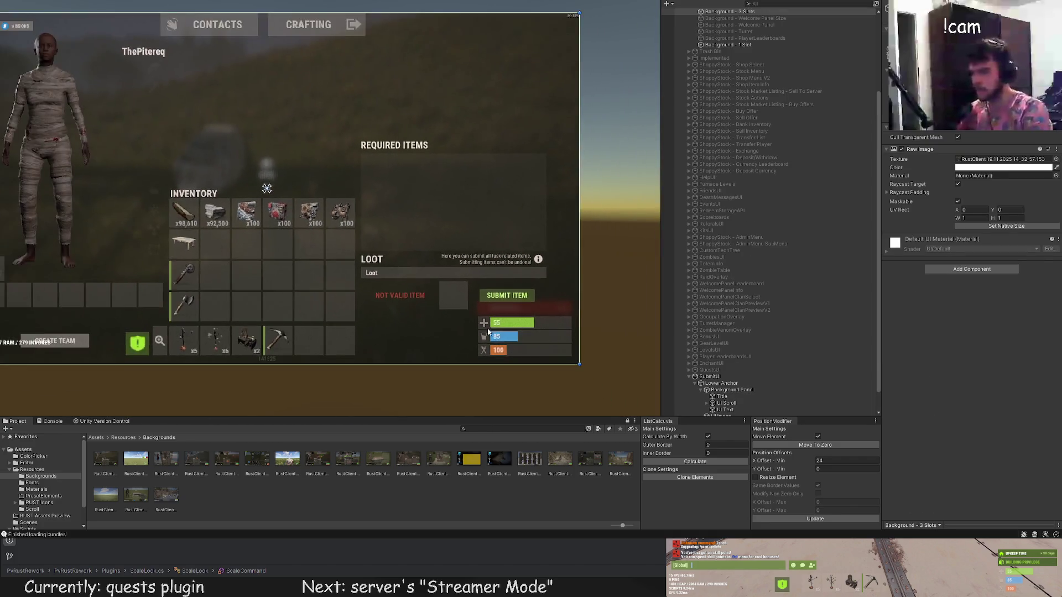
drag(488, 332, 548, 264)
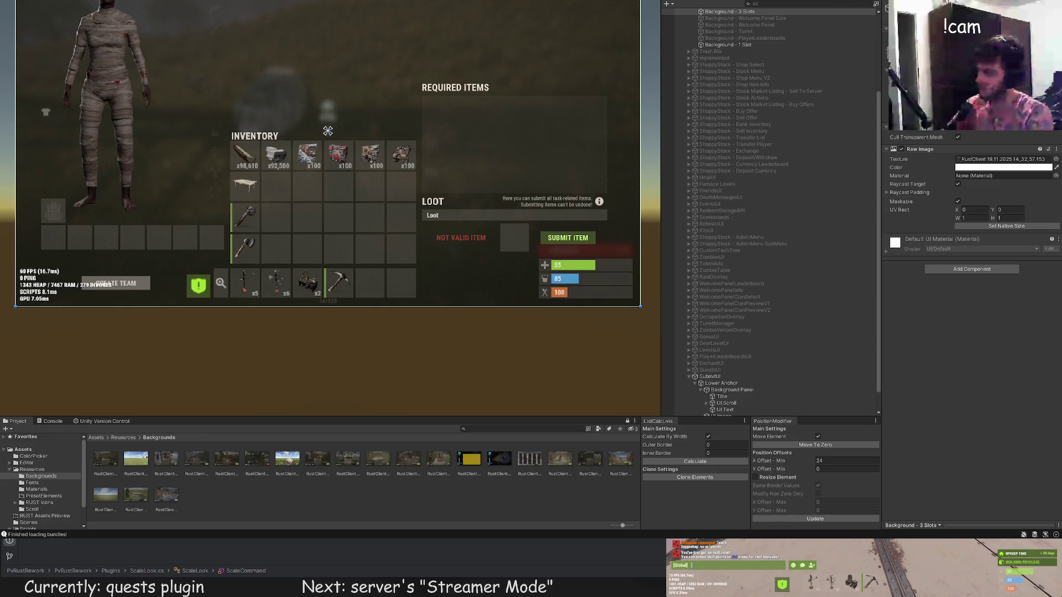
key(alt+Tab)
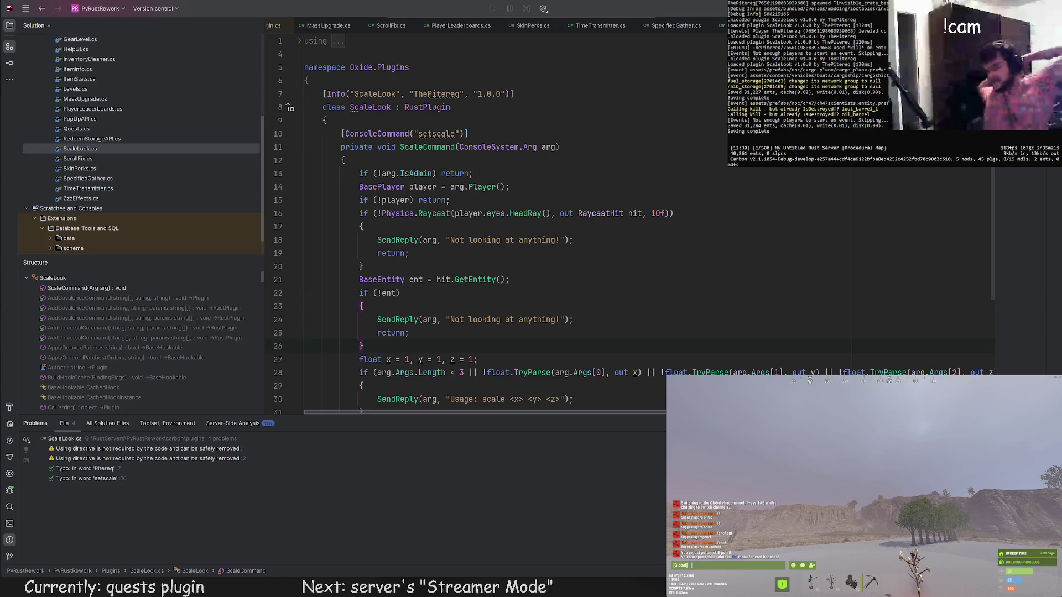
text(/quests)
Run /quests and flip between FIRST-TREE and locked SECOND-TREE details, then close the menu.
key(Return)
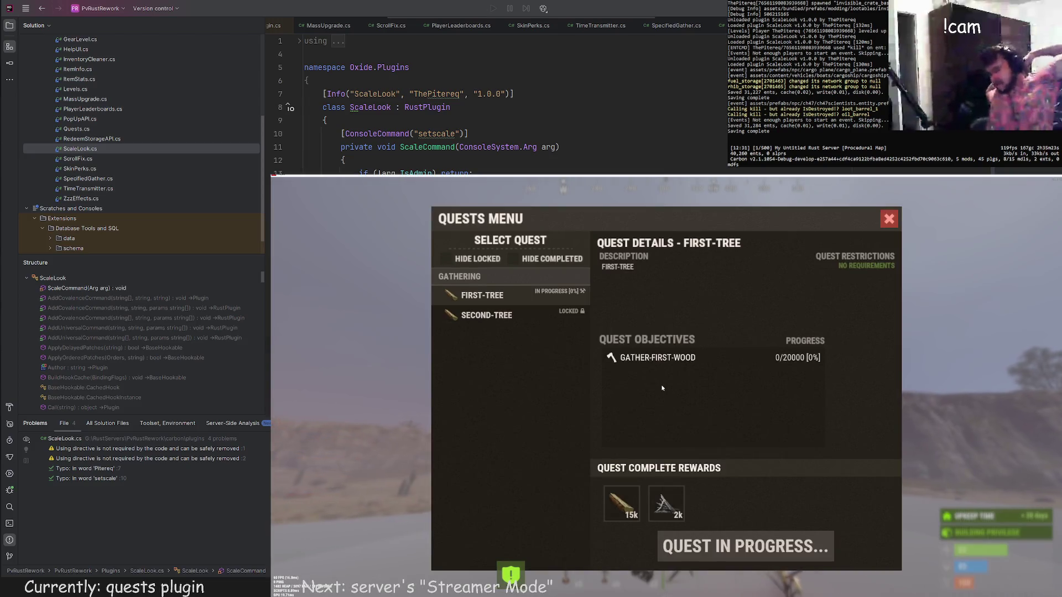
click(489, 317)
click(490, 296)
click(491, 316)
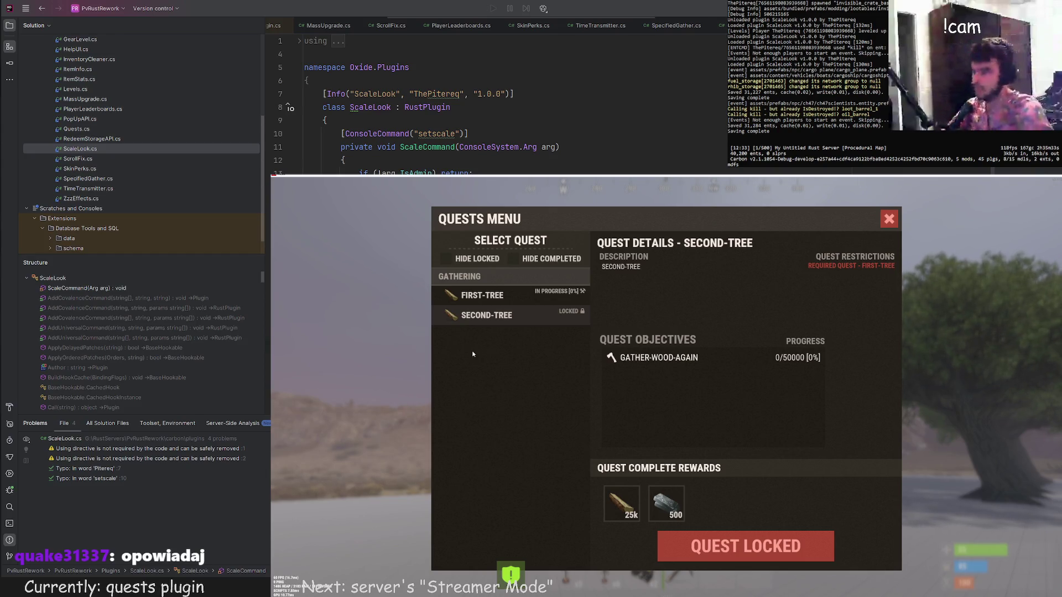
click(482, 296)
click(494, 315)
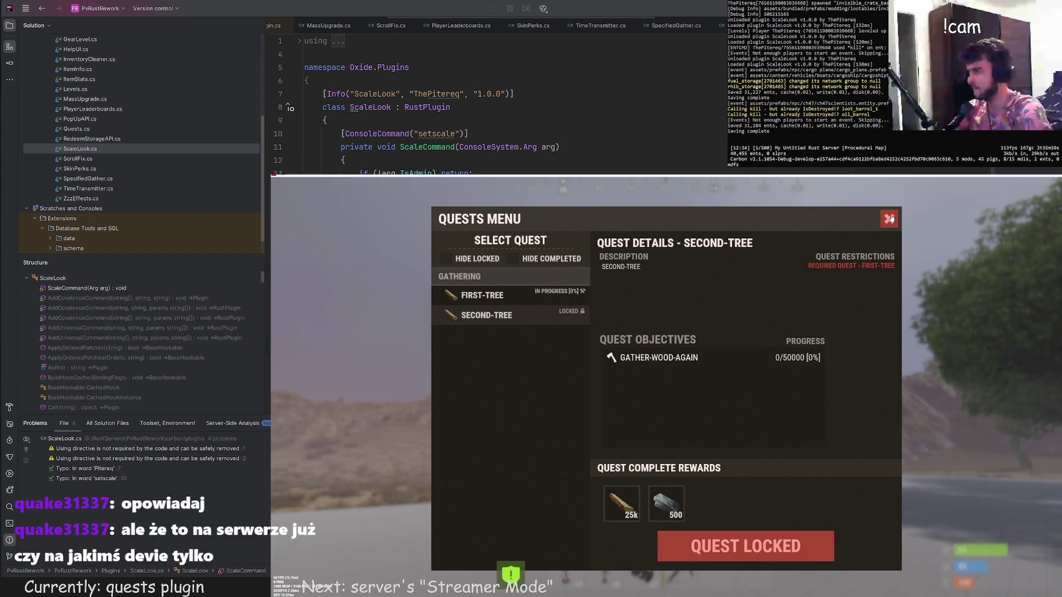
click(888, 219)
Walk over the foundation and base roof past the skull trees, then bring up the chat.
key(w)
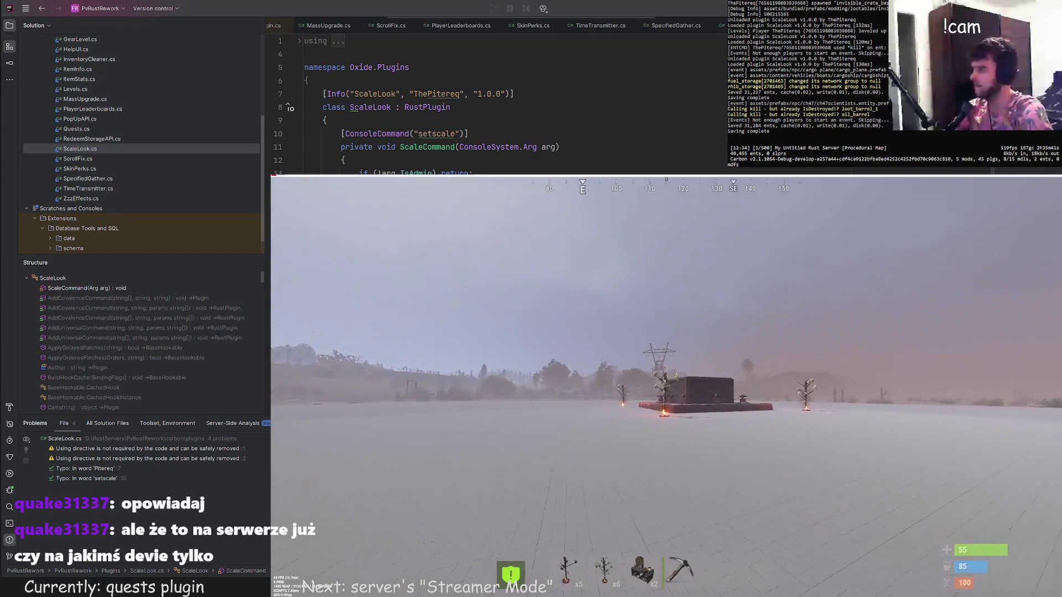
key(w)
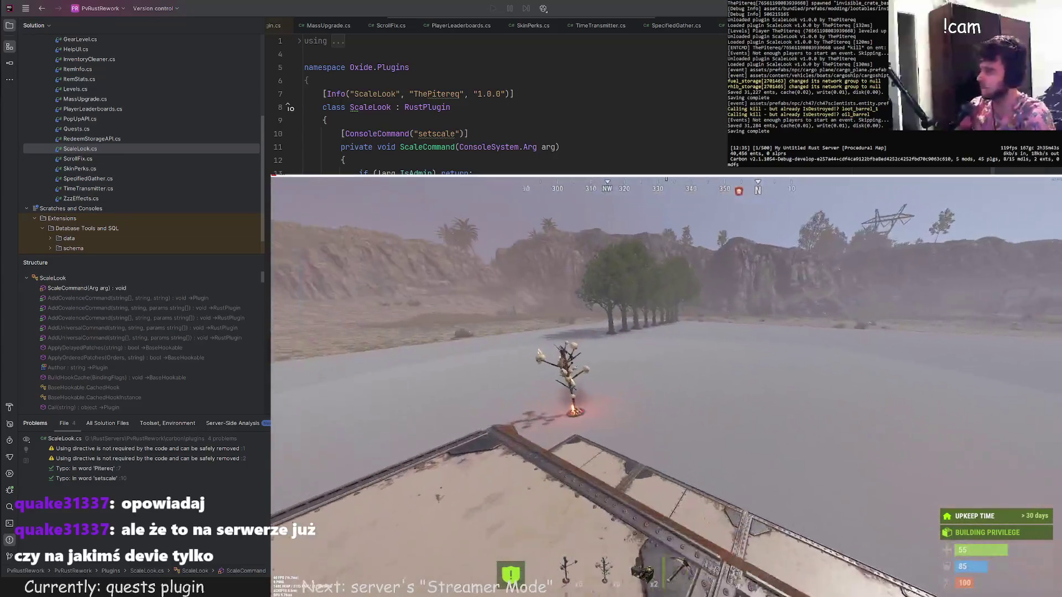
key(w)
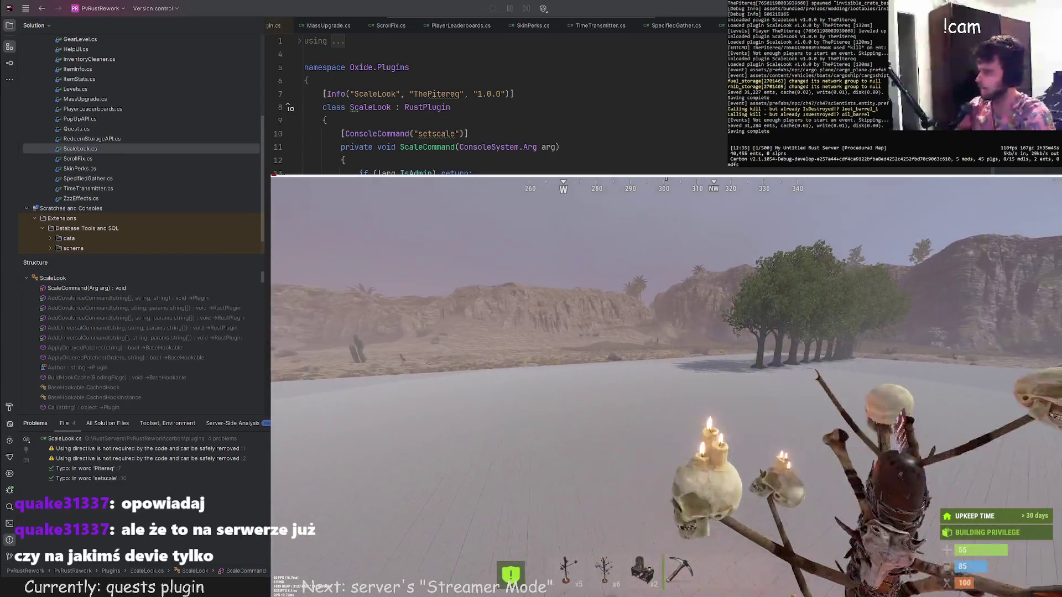
key(w)
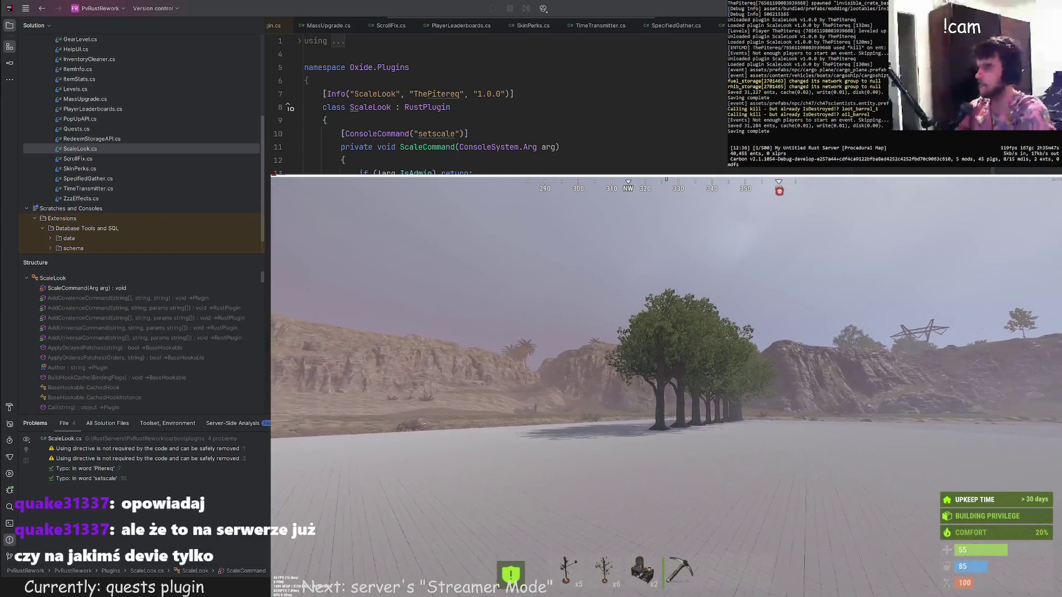
key(w)
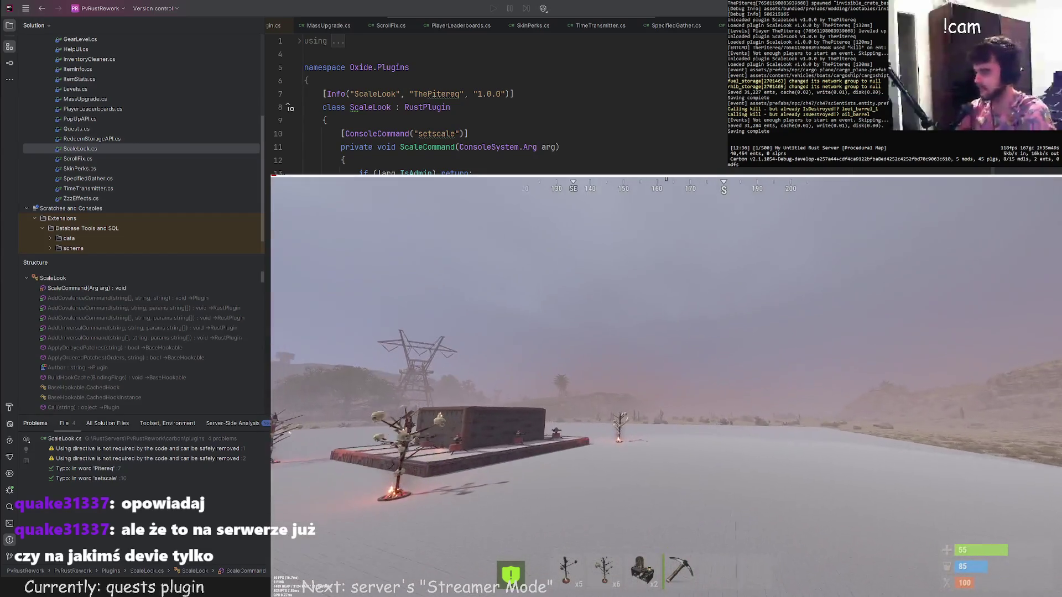
key(w)
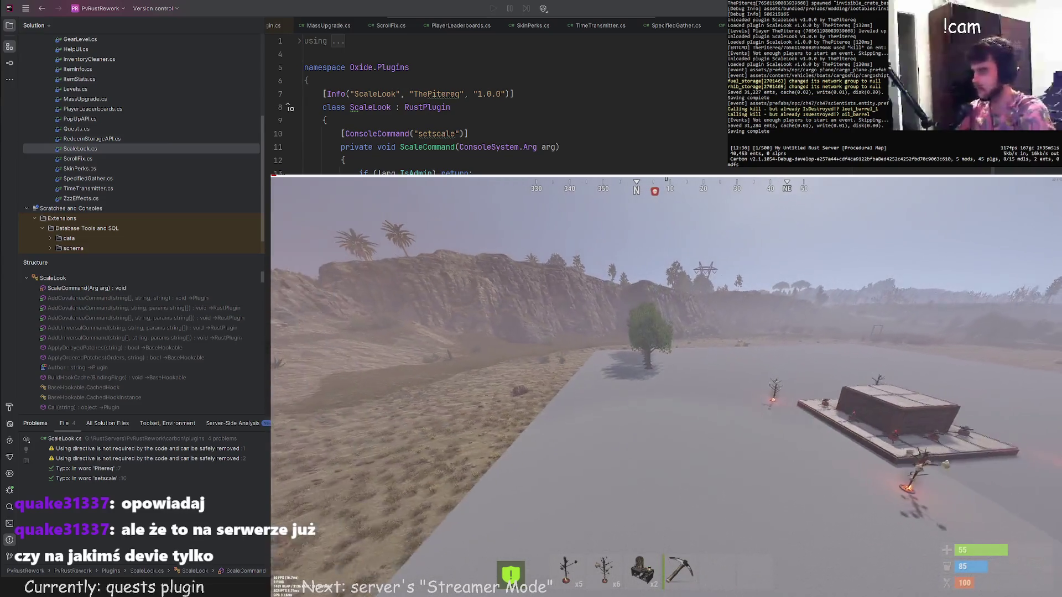
key(w)
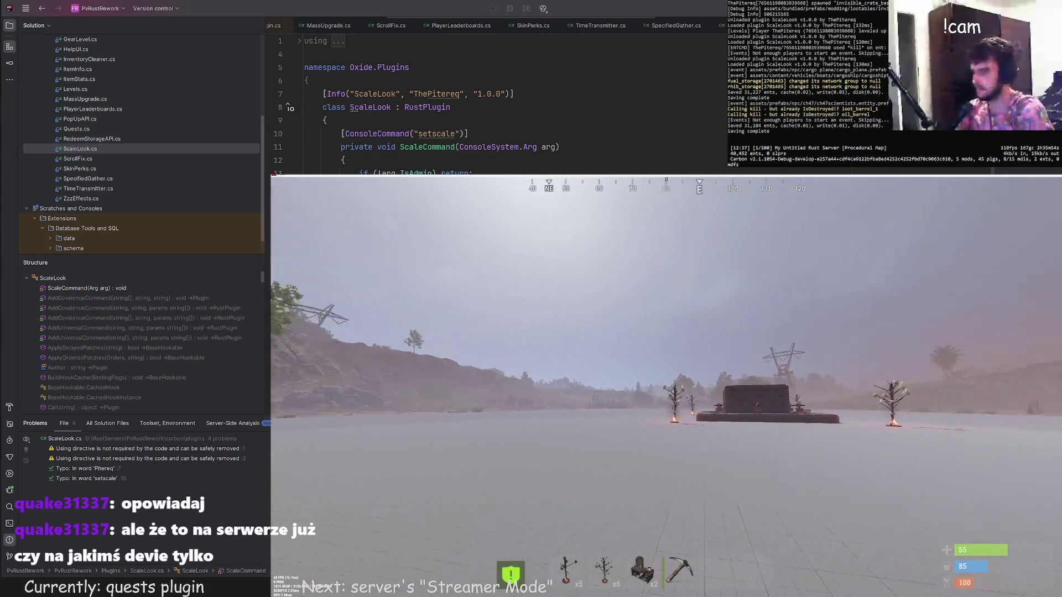
key(w)
key(w)
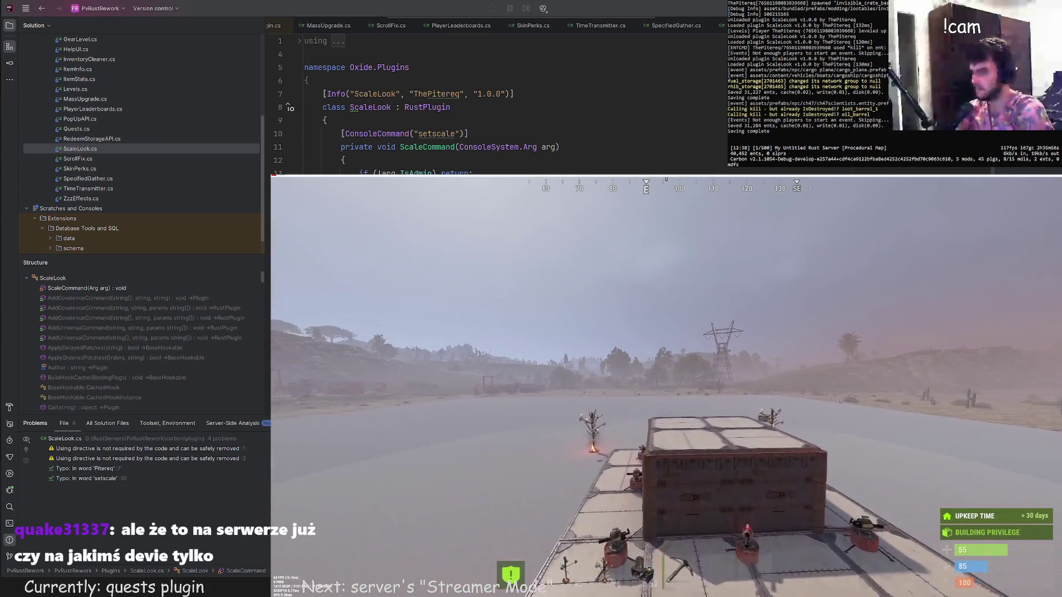
key(w)
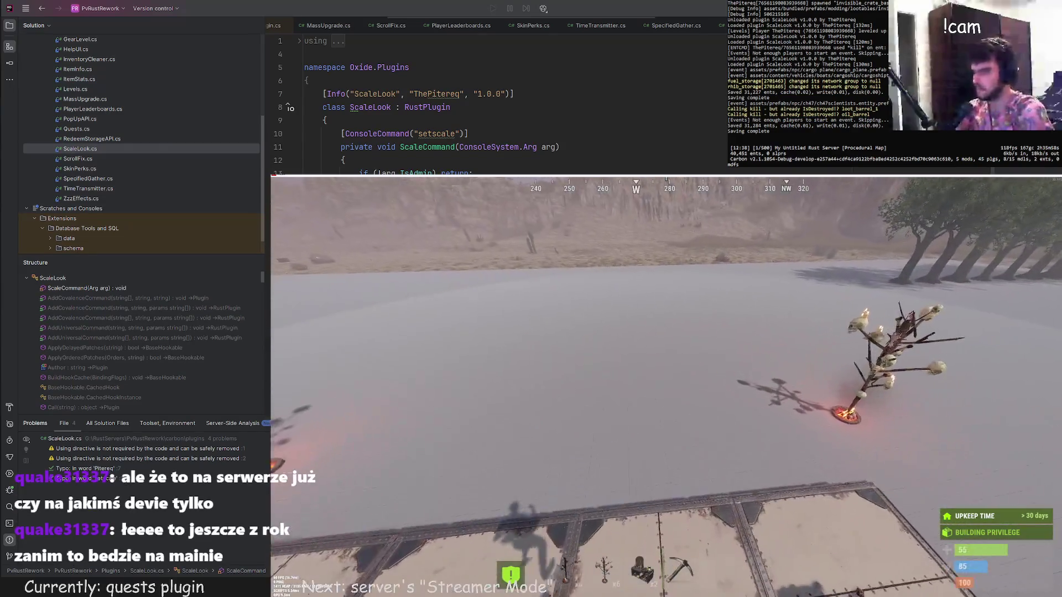
key(w)
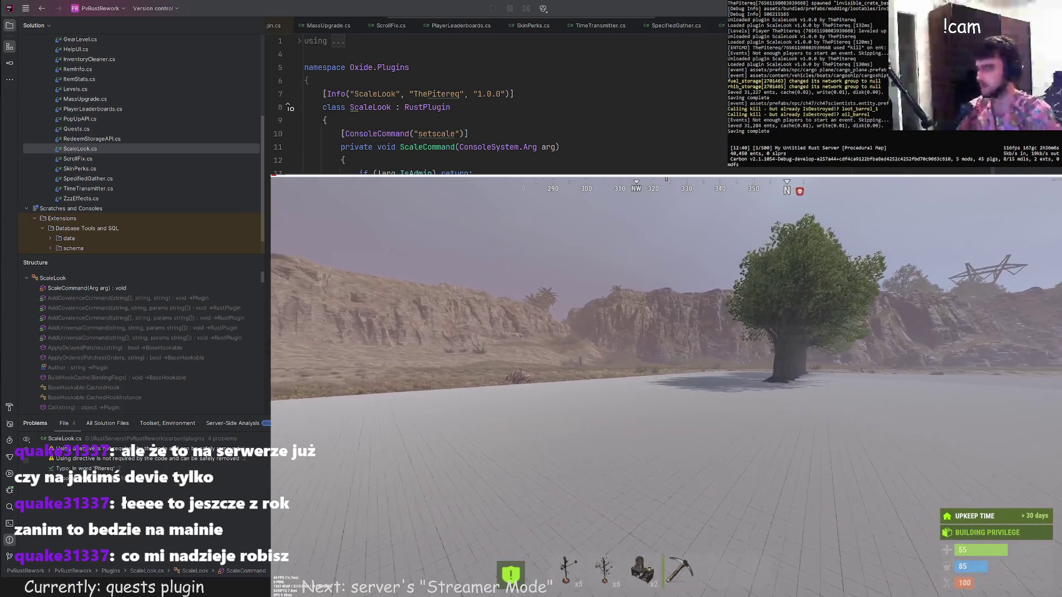
key(w)
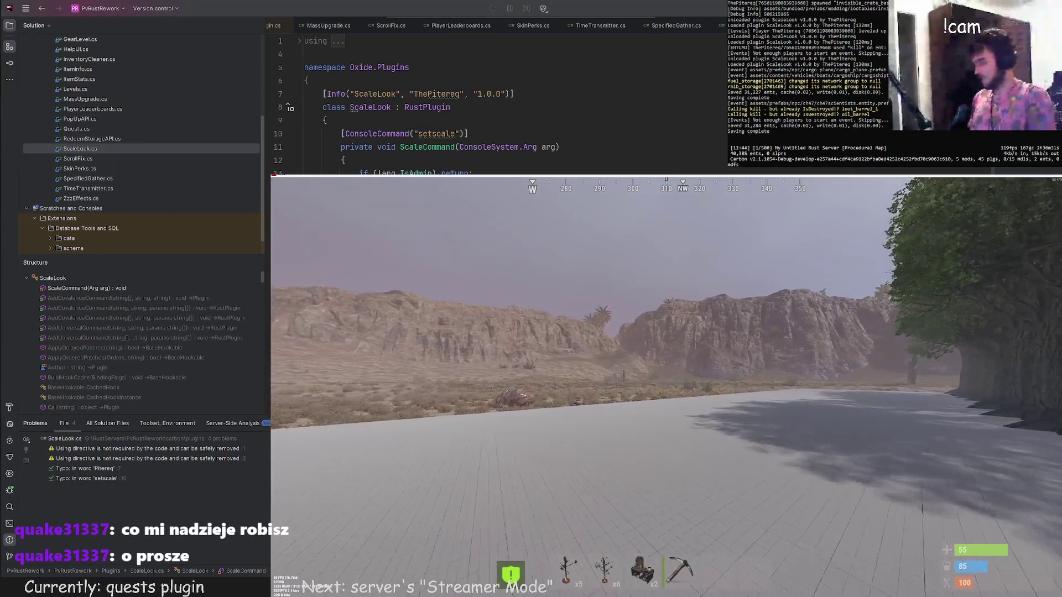
key(Return)
text(/bonus)
Run /bonus, untick Hide Zeros to list zero-value bonuses, then close Your Bonuses.
key(Return)
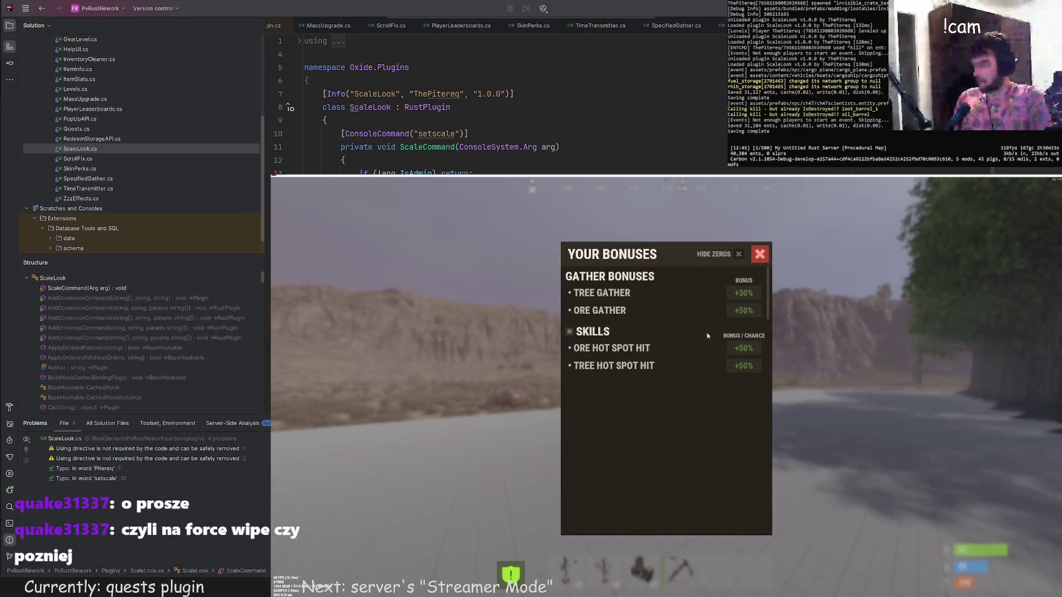
click(739, 255)
scroll(706, 422, down, 3)
scroll(689, 436, down, 3)
scroll(685, 445, down, 3)
scroll(684, 442, down, 3)
scroll(685, 440, down, 2)
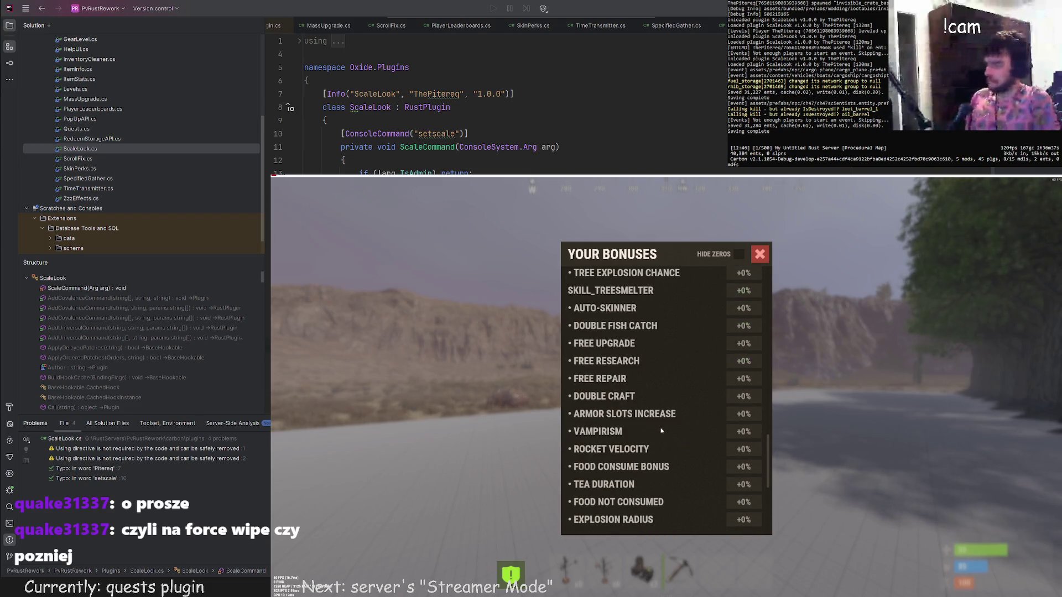
scroll(639, 373, down, 2)
scroll(648, 441, up, 4)
scroll(648, 446, down, 1)
scroll(648, 446, down, 2)
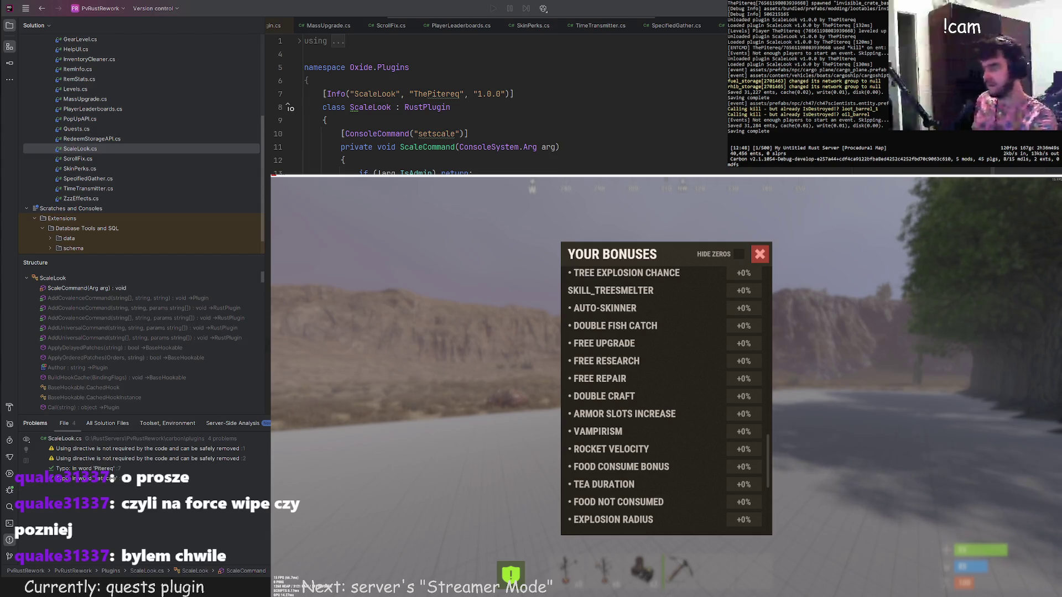
scroll(657, 446, down, 3)
scroll(644, 452, up, 2)
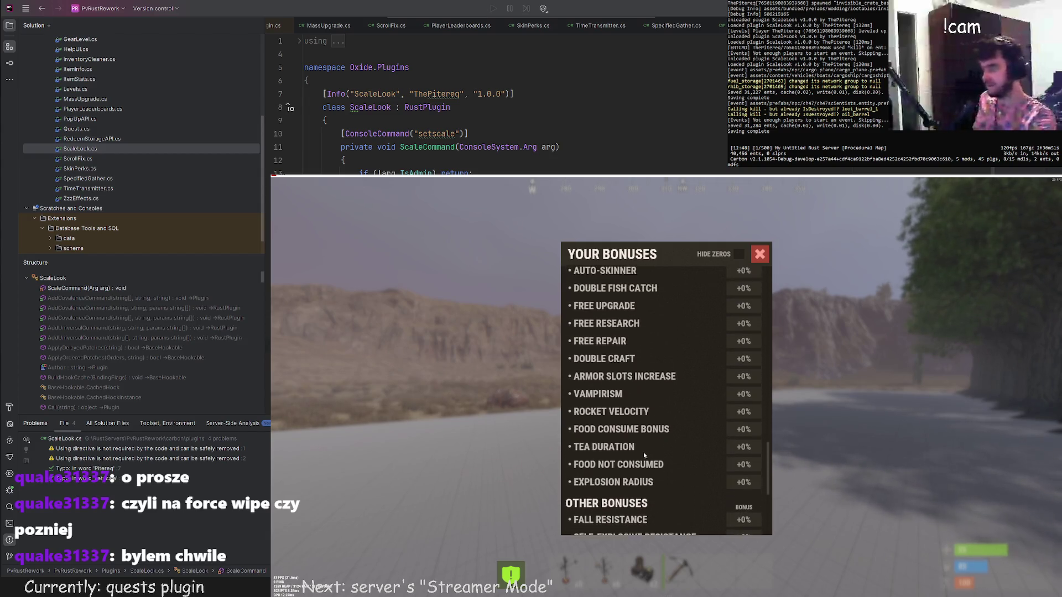
scroll(643, 452, up, 1)
scroll(644, 436, up, 2)
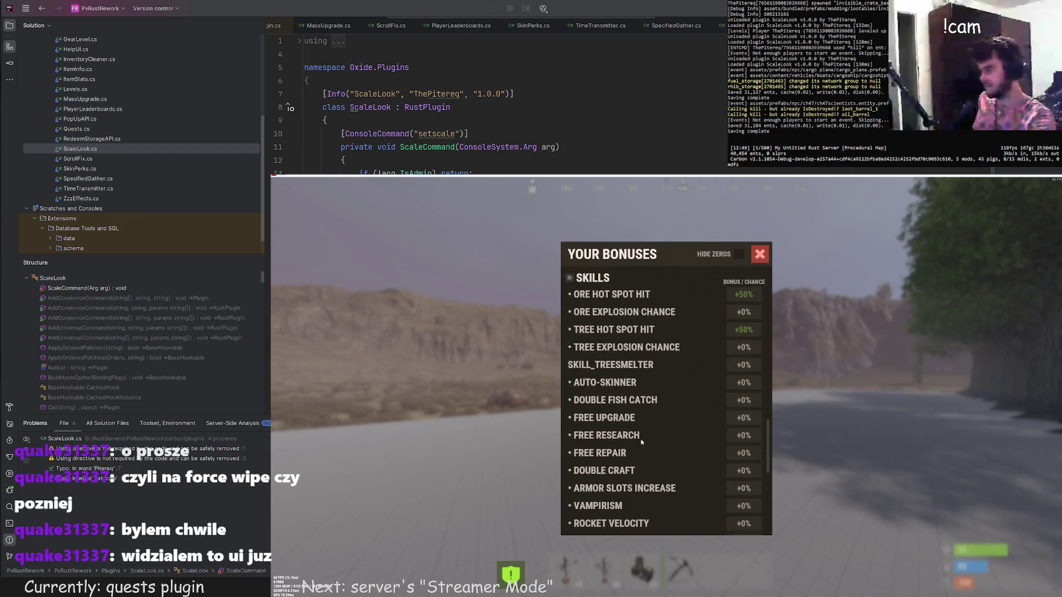
scroll(656, 400, down, 1)
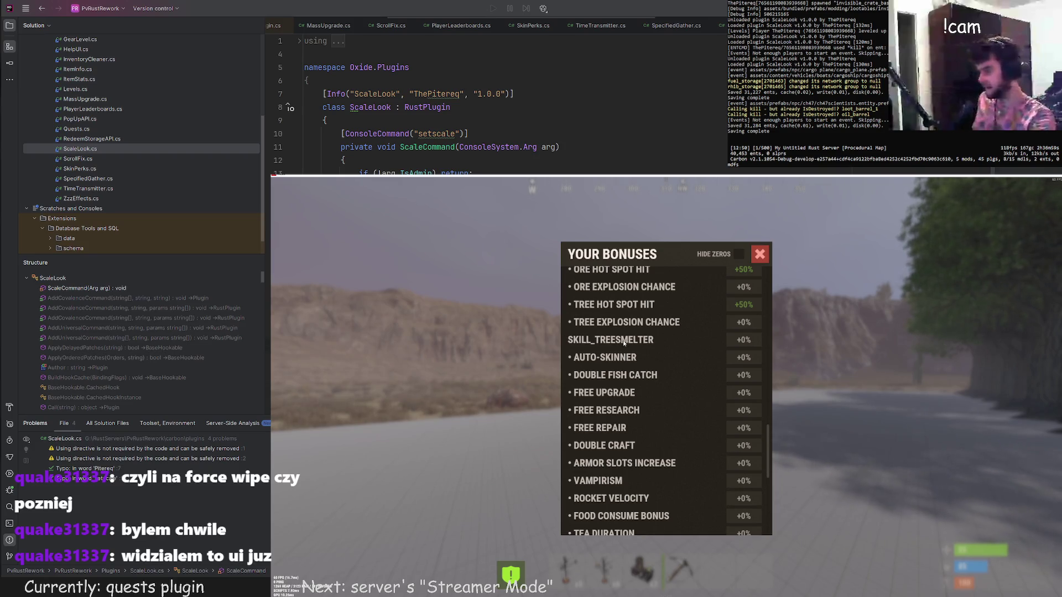
scroll(636, 429, down, 2)
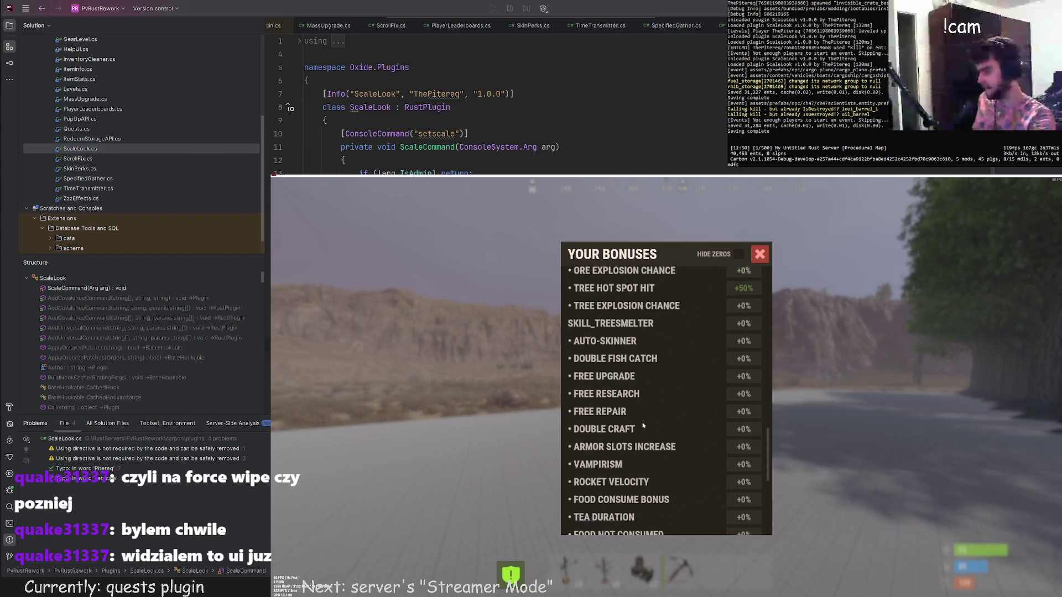
scroll(640, 429, down, 4)
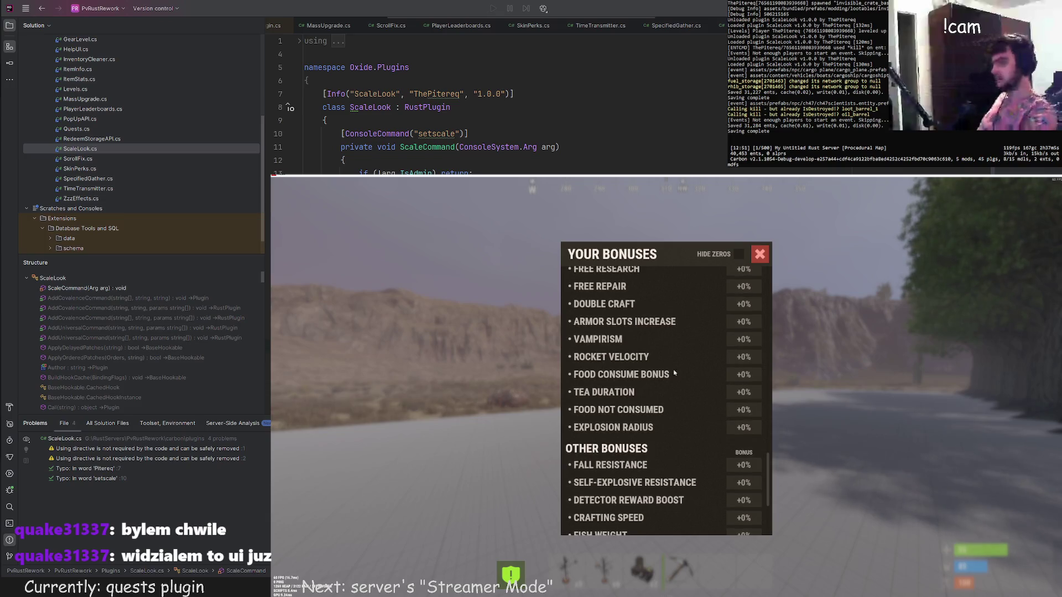
click(759, 255)
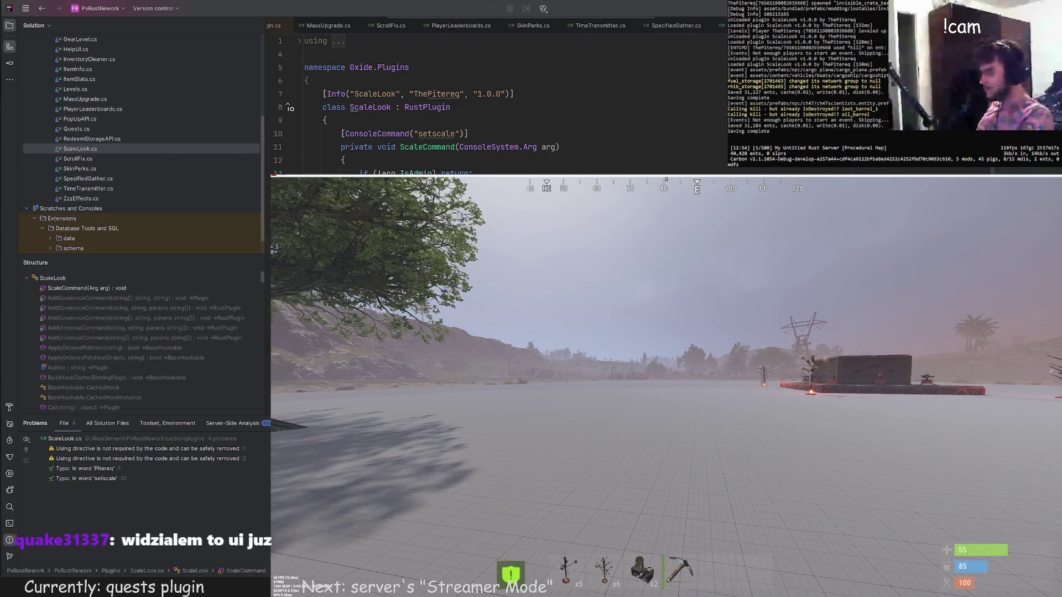
Step toward the building and run the level command to show Level Statistics.
key(w)
key(a)
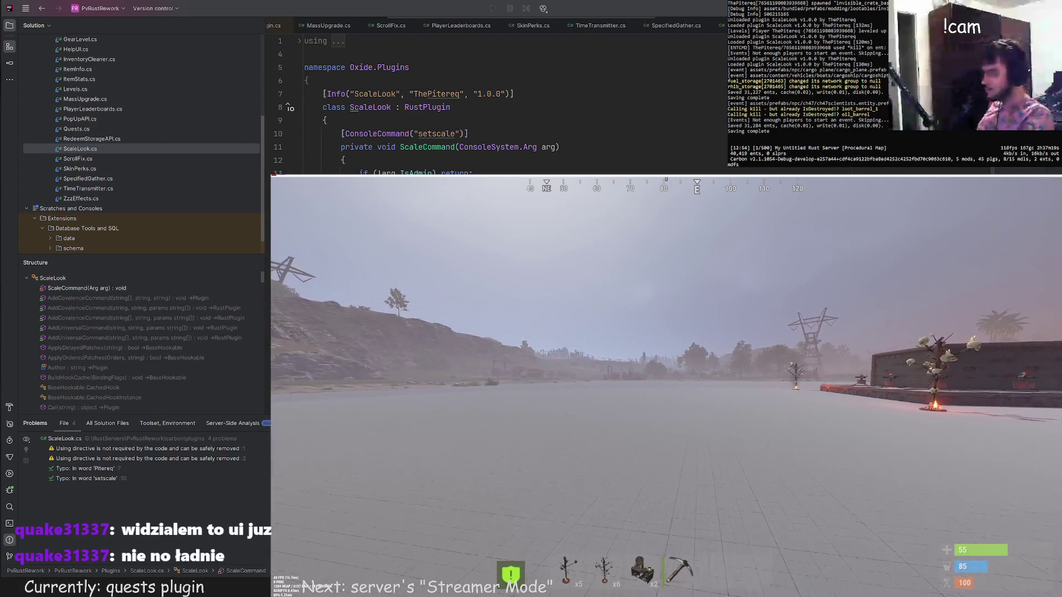
key(Return)
text(/l)
key(Return)
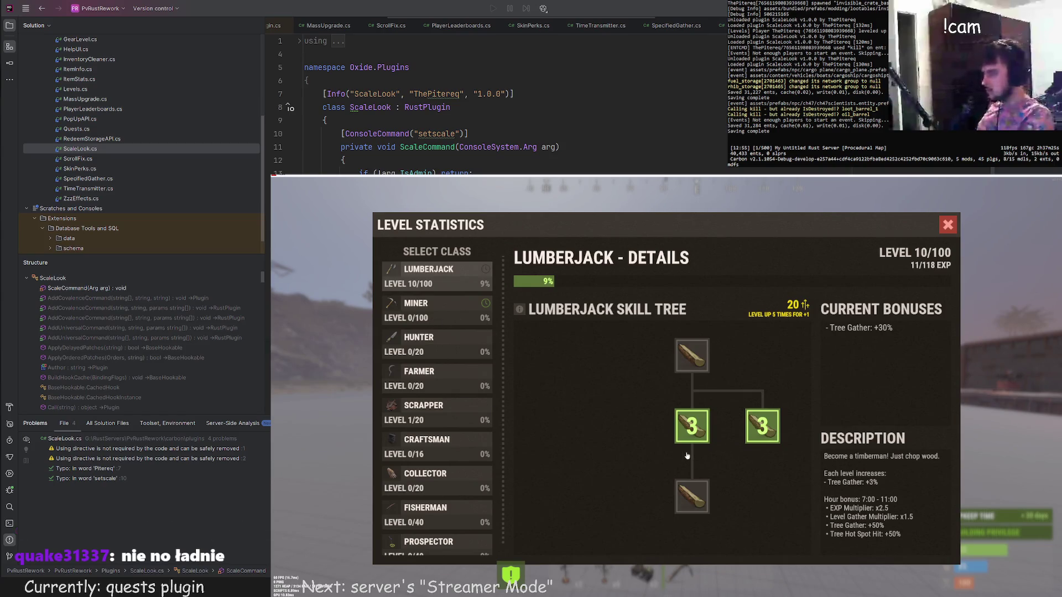
scroll(435, 407, down, 2)
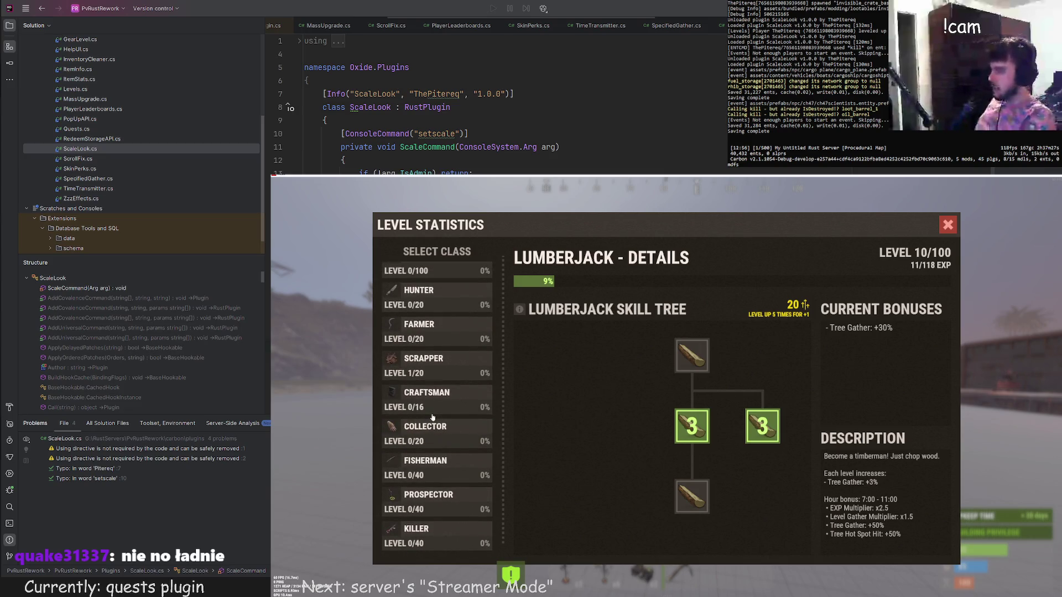
View Prospector, Miner and Lumberjack (level 10, +30% tree gather), then close the statistics.
click(444, 501)
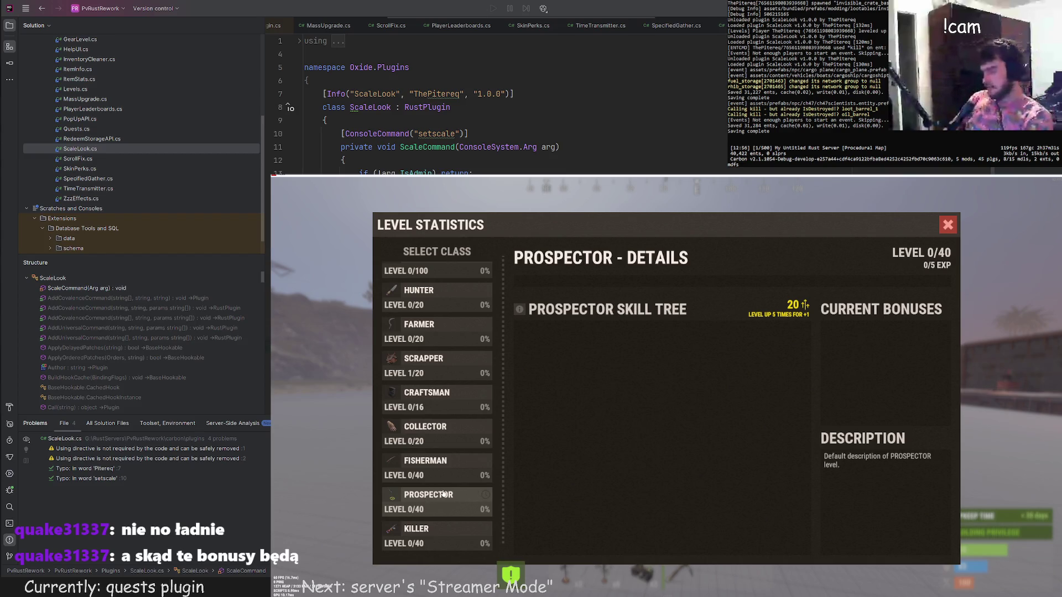
scroll(439, 494, up, 2)
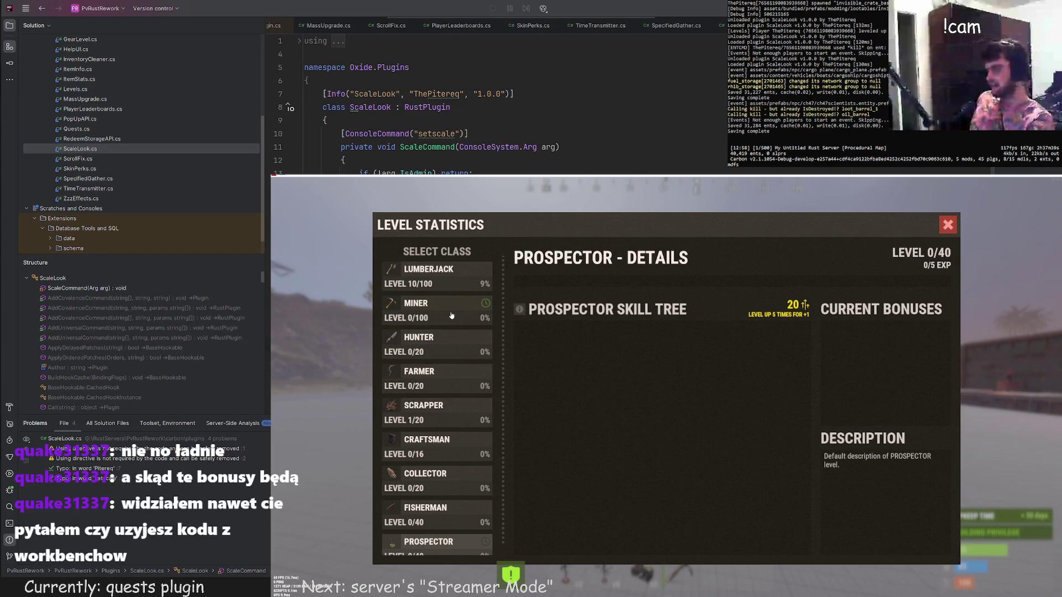
click(432, 311)
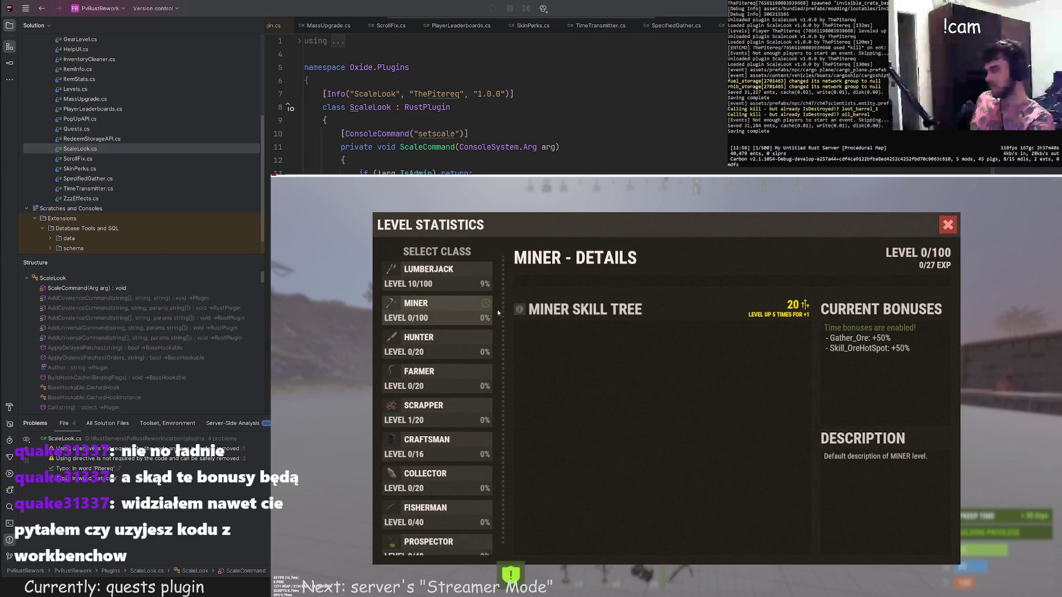
click(428, 274)
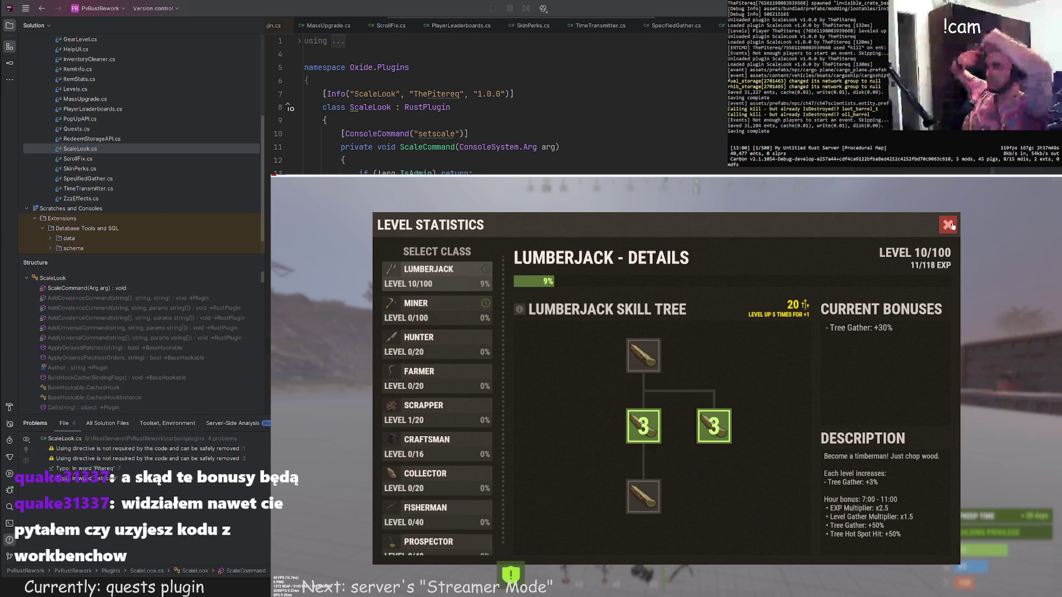
scroll(440, 476, down, 2)
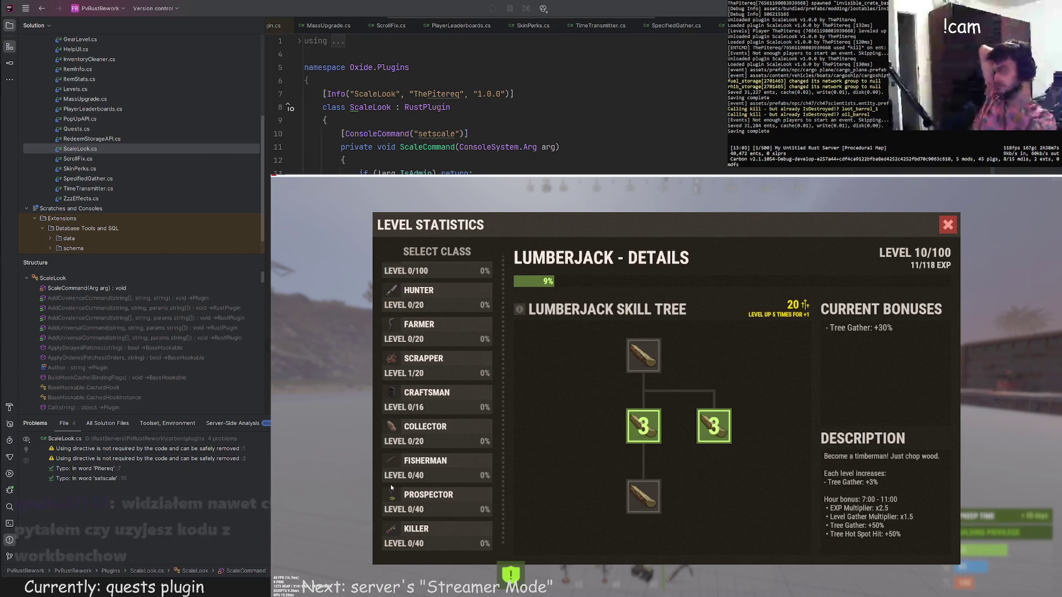
click(948, 226)
key(Tab)
key(Tab)
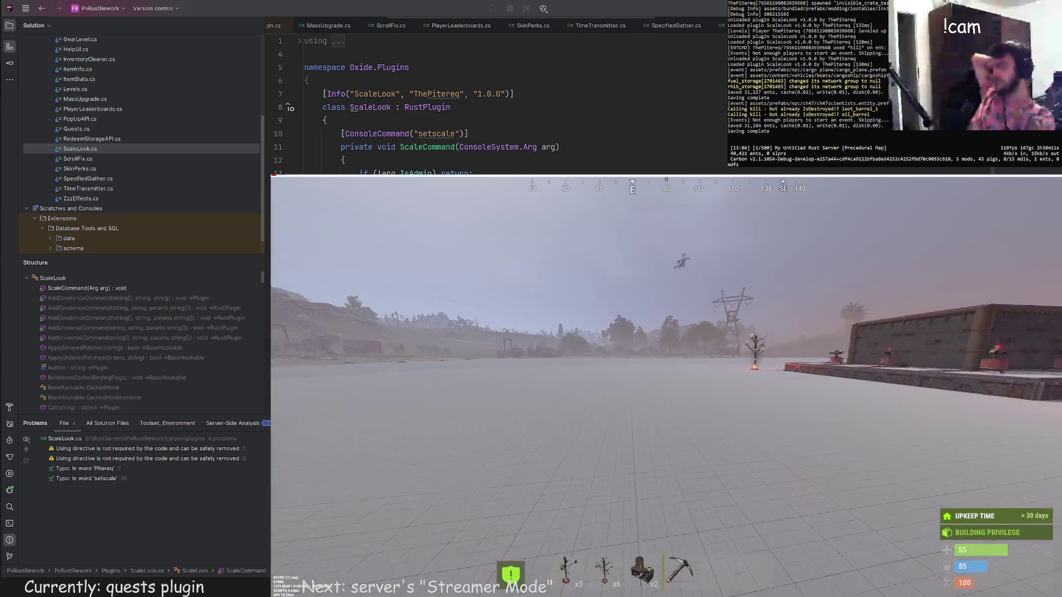
Put the pickaxe into the enchant slot and compare Ore Efficiency with Unbreakable, choosing Ore Efficiency.
key(Return)
key(Tab)
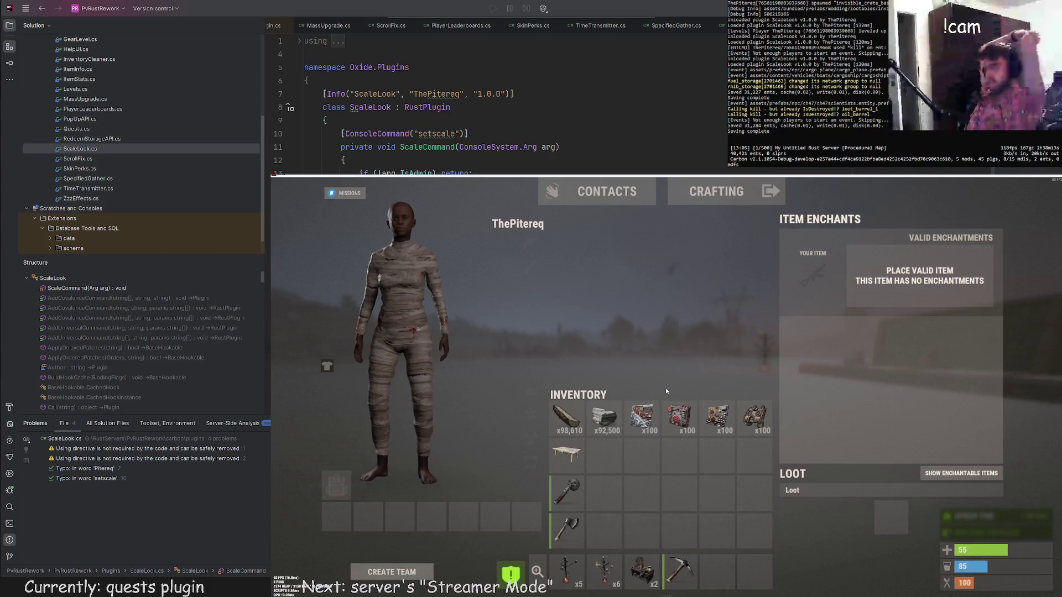
drag(680, 572, 891, 516)
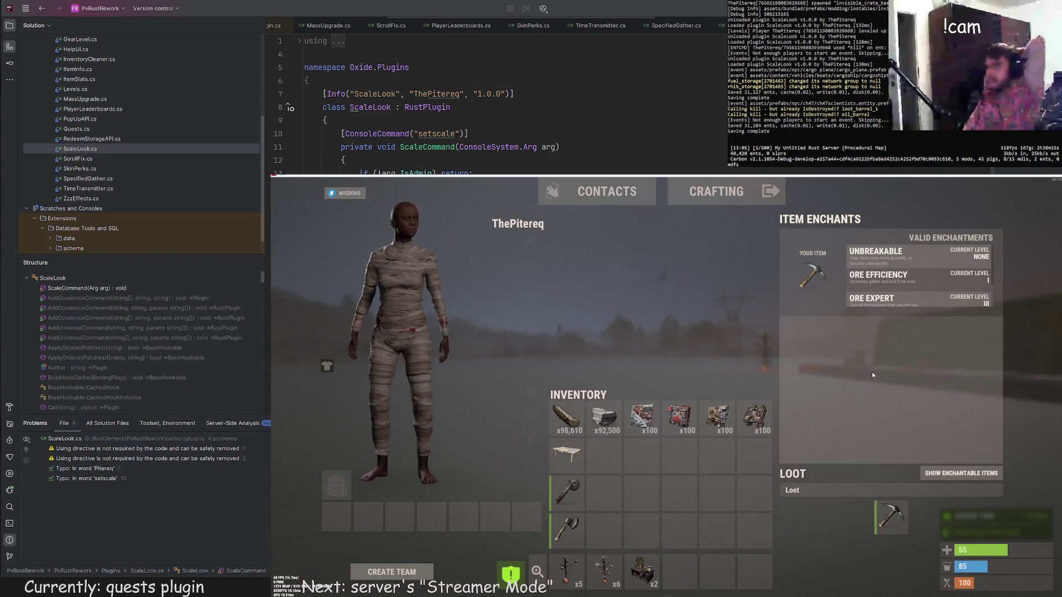
click(886, 281)
click(884, 253)
click(885, 278)
click(886, 254)
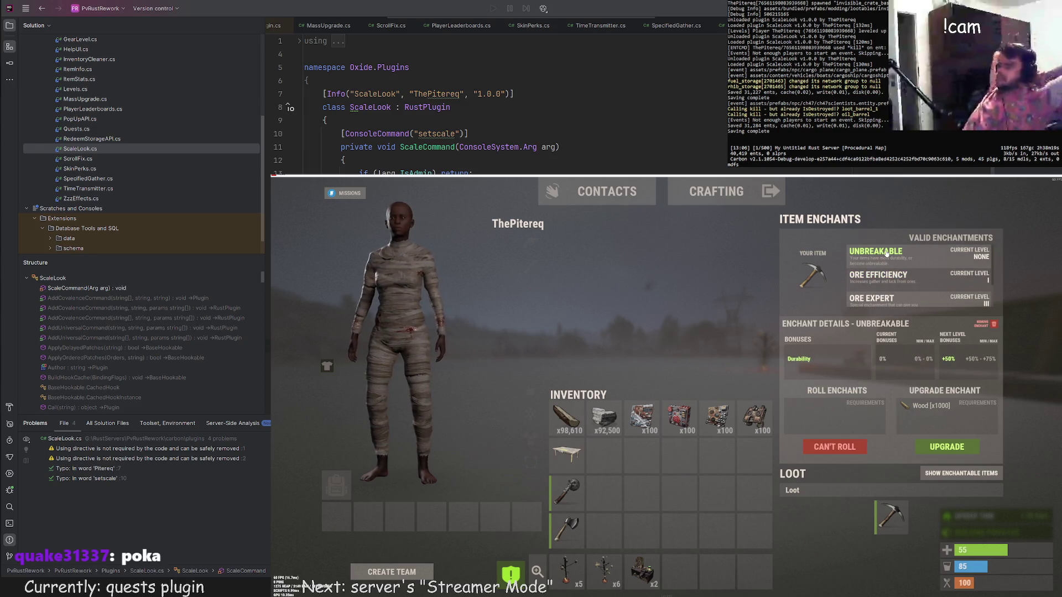
click(882, 282)
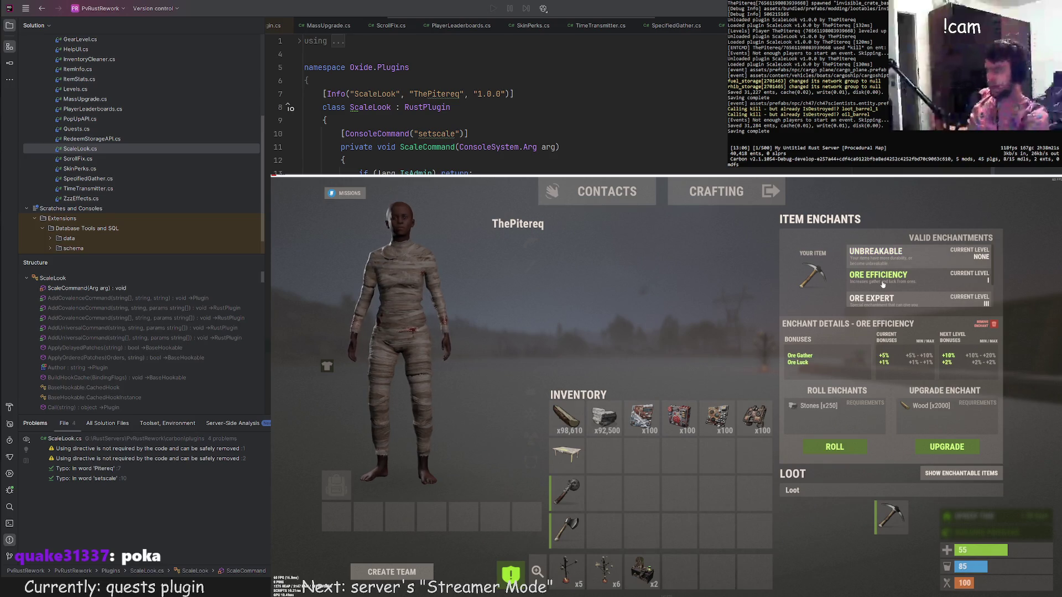
Reroll the Ore Efficiency bonuses three times and return the pickaxe to the inventory.
click(833, 448)
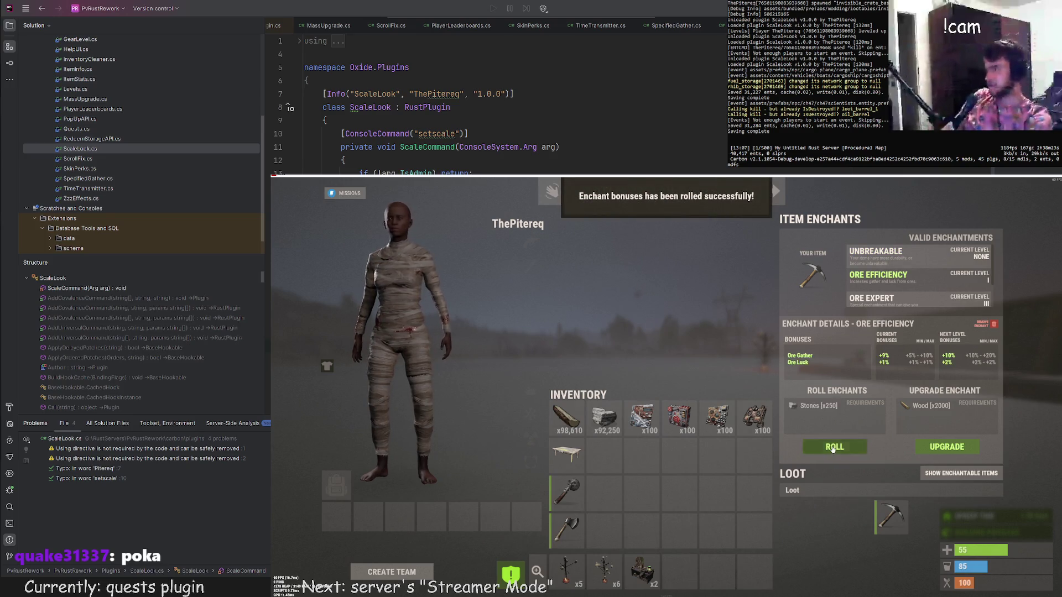
click(834, 448)
click(833, 448)
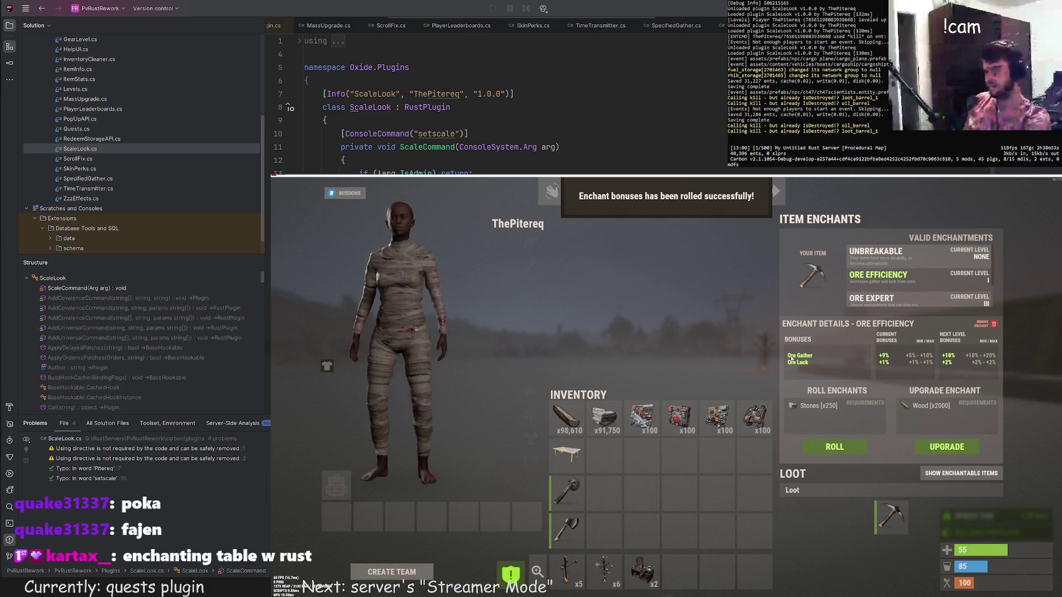
drag(890, 516, 641, 498)
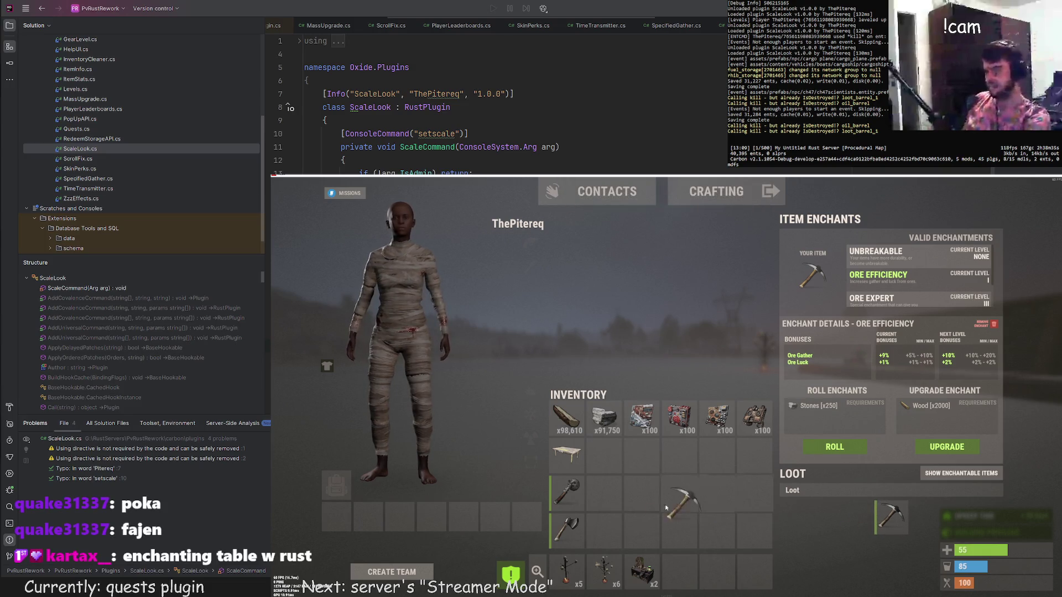
key(Tab)
key(F1)
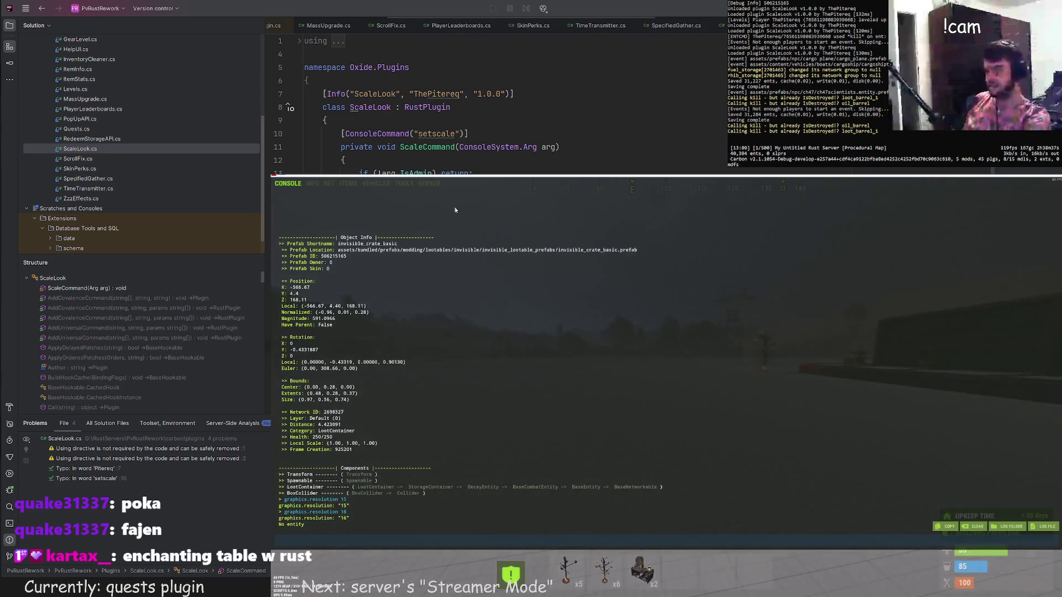
Spawn an assault rifle from the F1 Items tab and put it into enchanting via /eb.
click(349, 183)
click(373, 233)
key(F1)
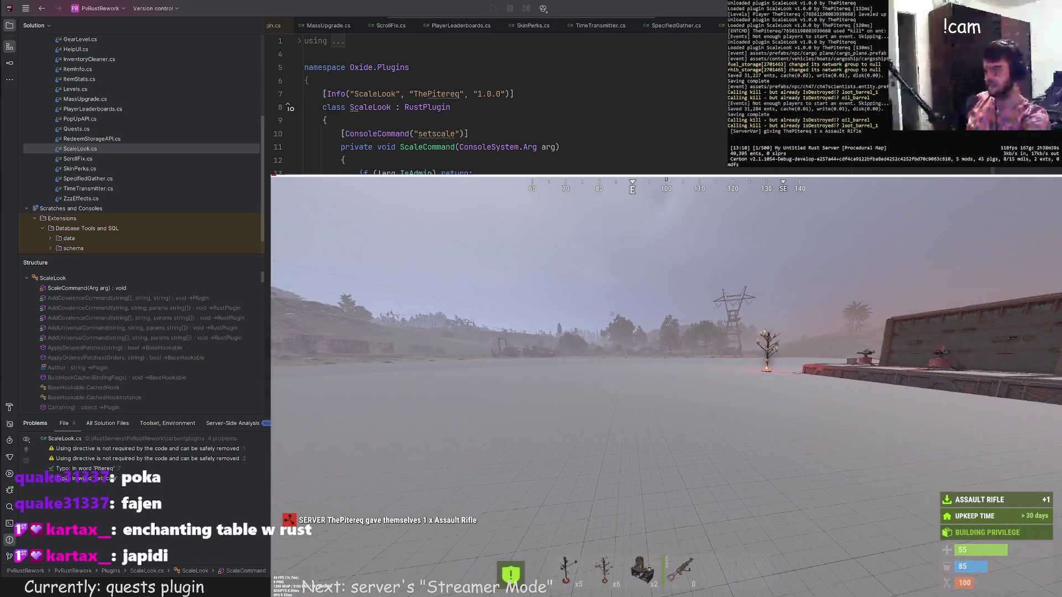
key(Return)
text(/ench)
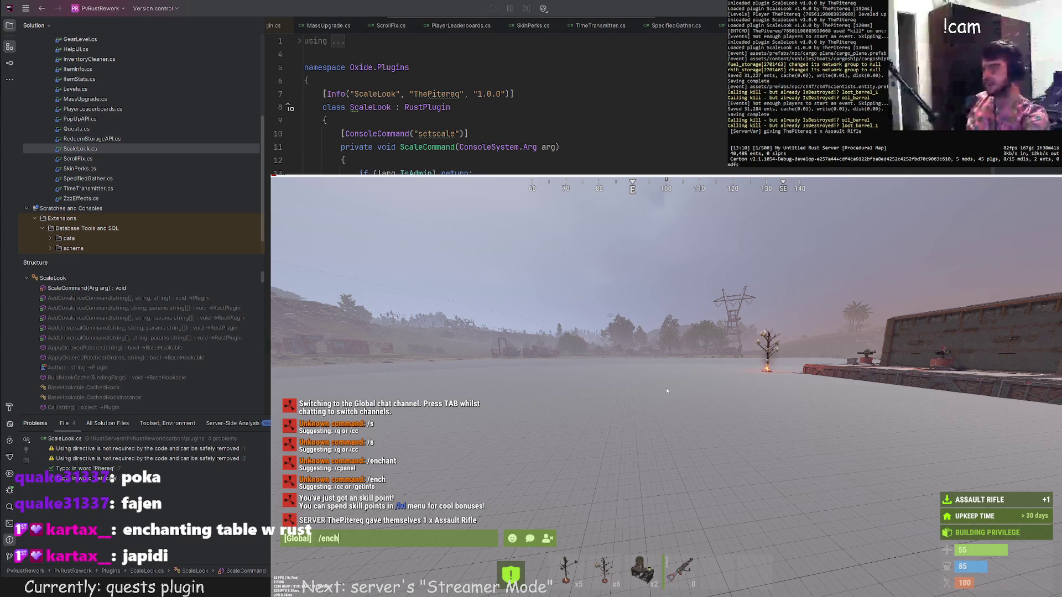
key(Return)
drag(807, 526, 891, 517)
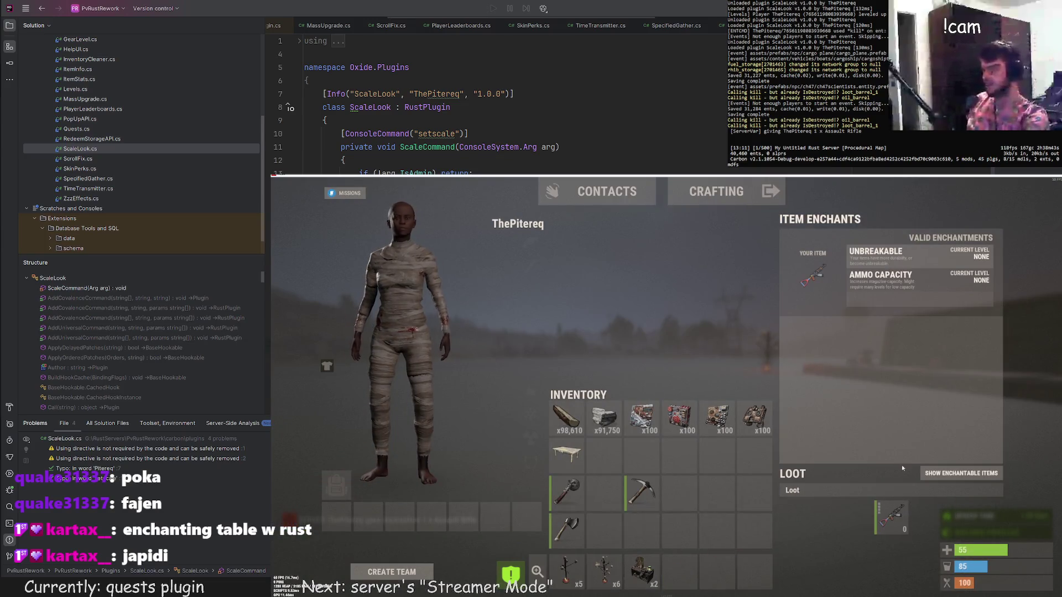
Upgrade Ammo Capacity and Unbreakable to max level and reroll the Durability bonus twice.
click(881, 278)
click(946, 447)
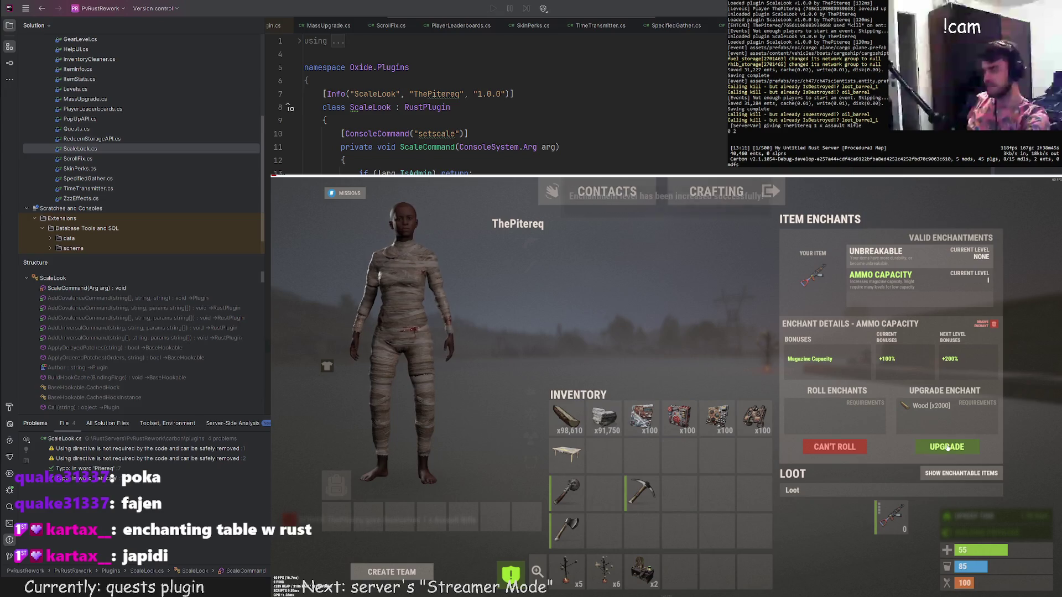
click(946, 447)
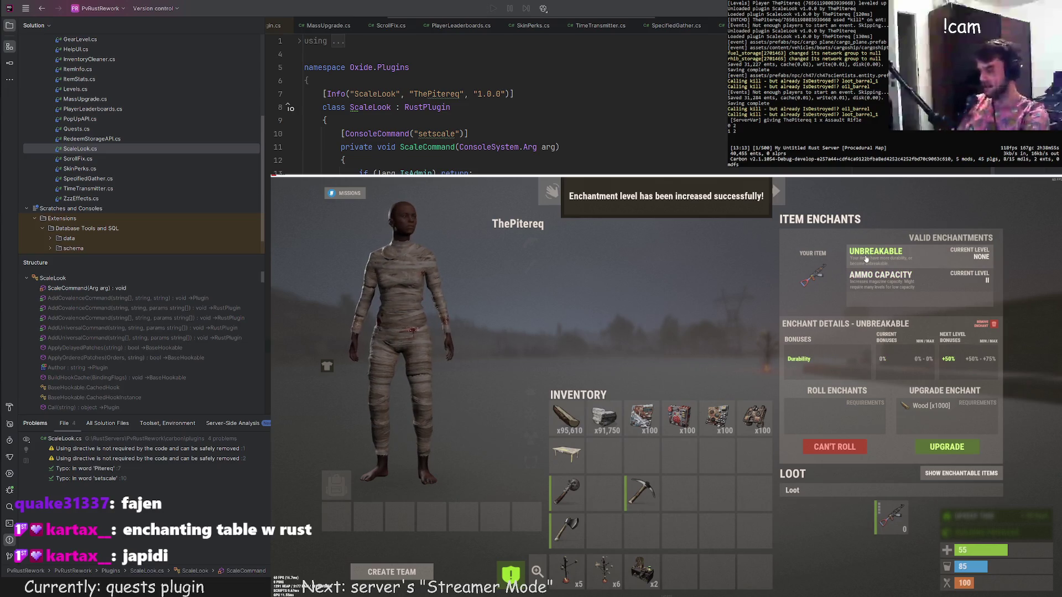
click(944, 454)
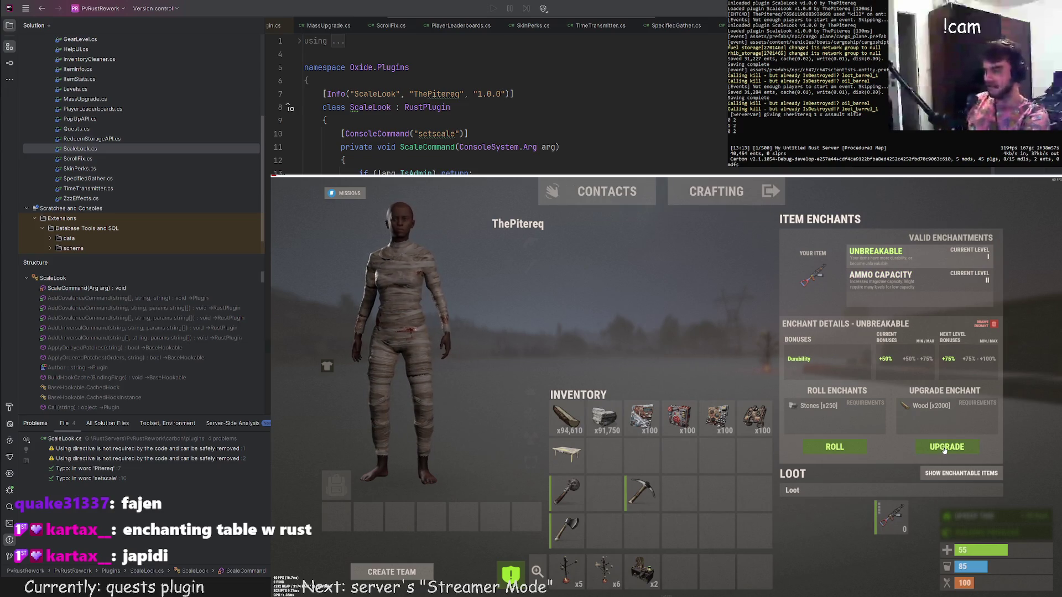
click(943, 449)
click(840, 448)
click(842, 451)
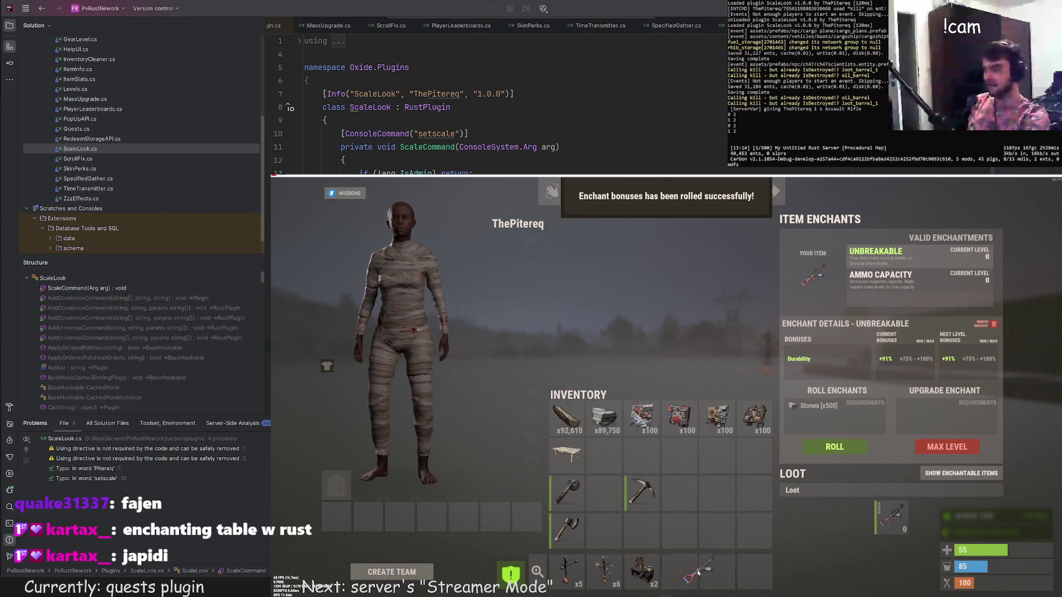
Take the rifle out of enchanting, spawn 1000 rounds of 5.56 ammo and equip it.
drag(698, 573, 695, 573)
key(F1)
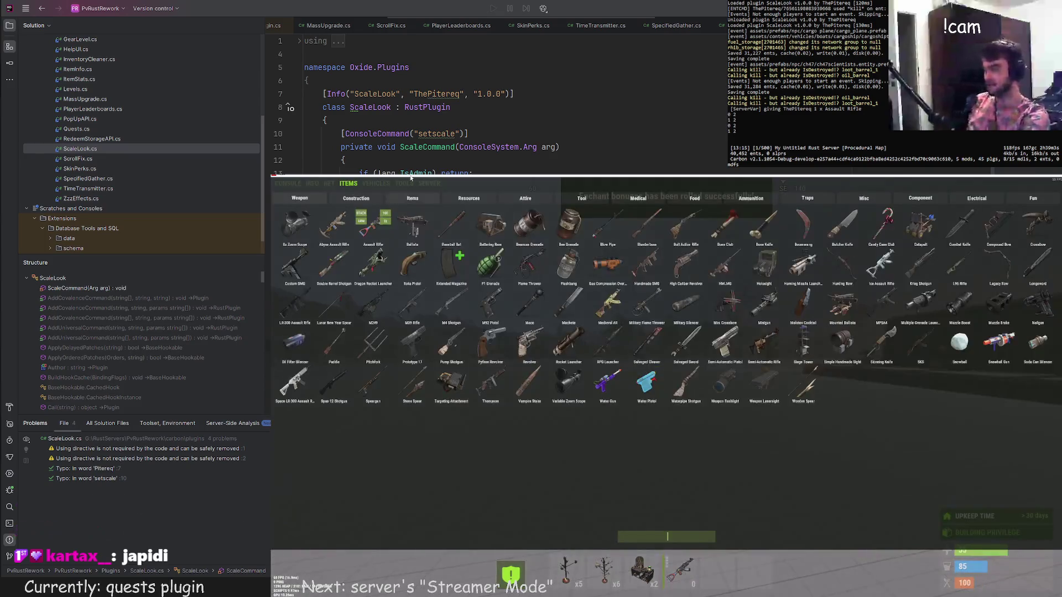
text(5)
key(F1)
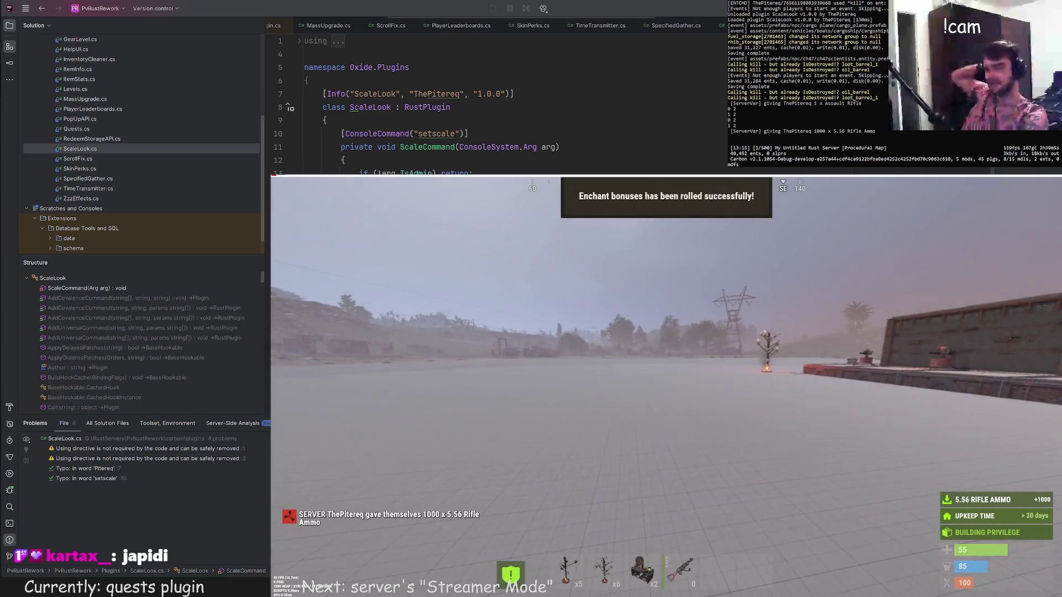
key(5)
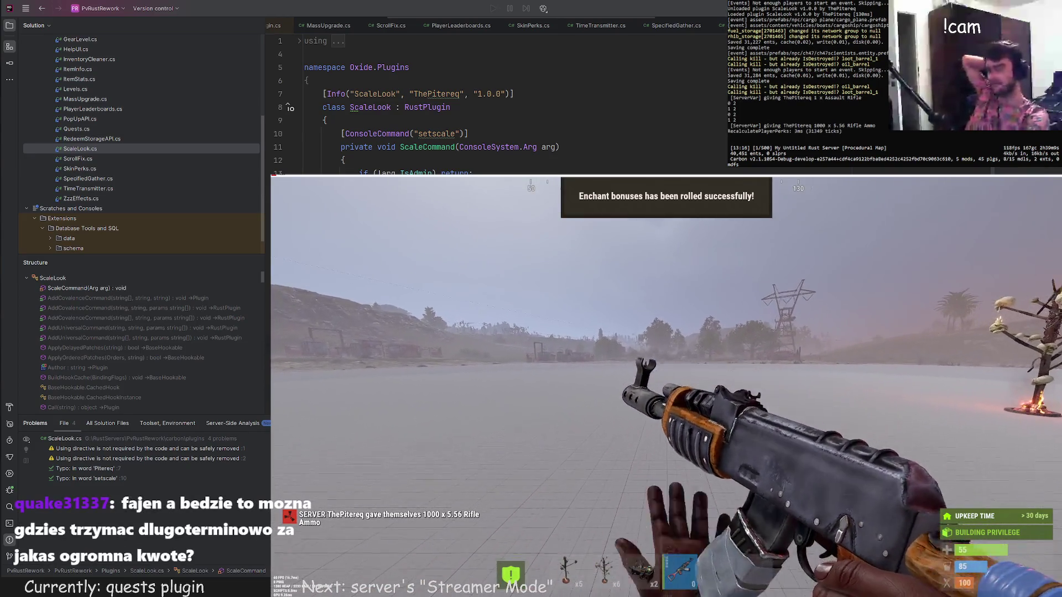
Reload the rifle and walk onto the base platform past the turrets, dropping off its edge.
key(r)
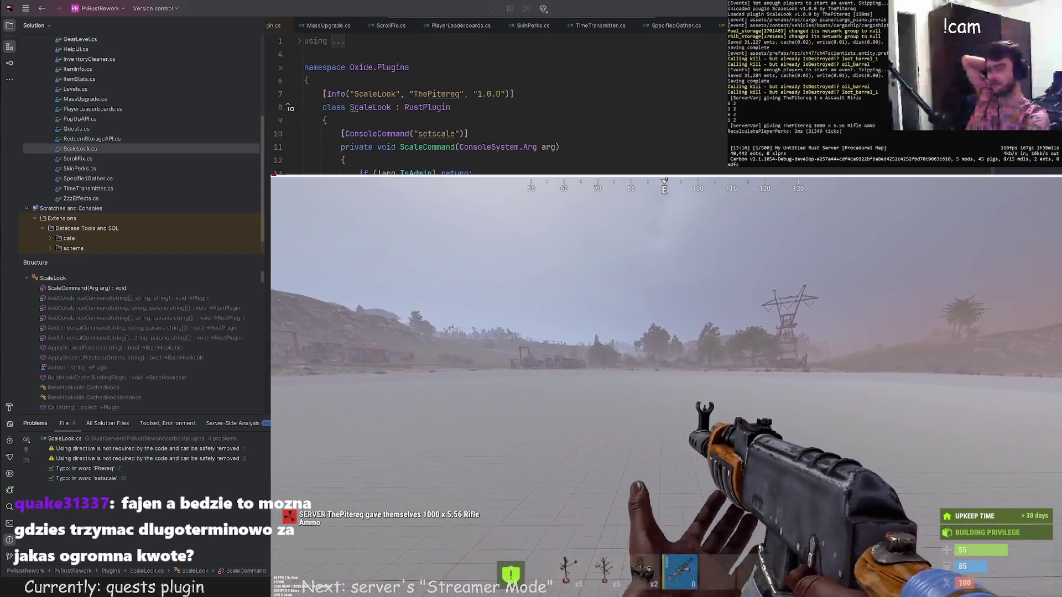
key(w)
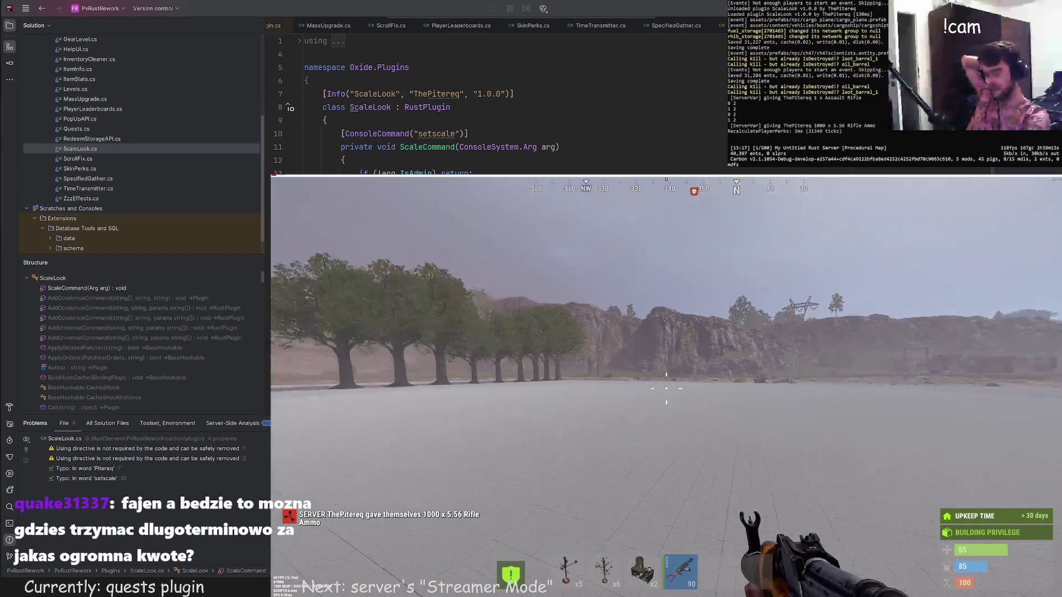
key(w)
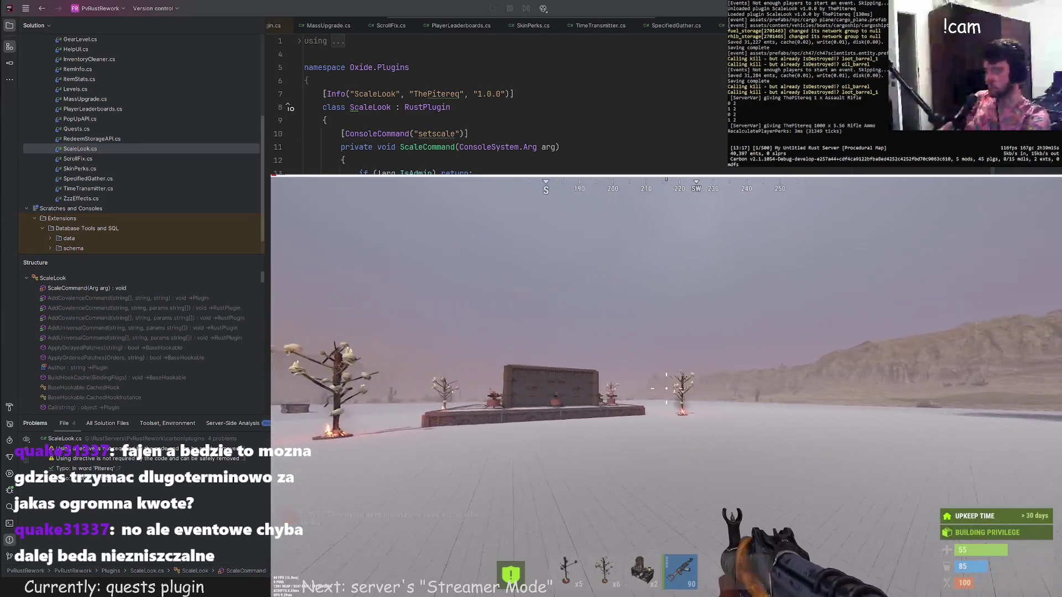
key(w)
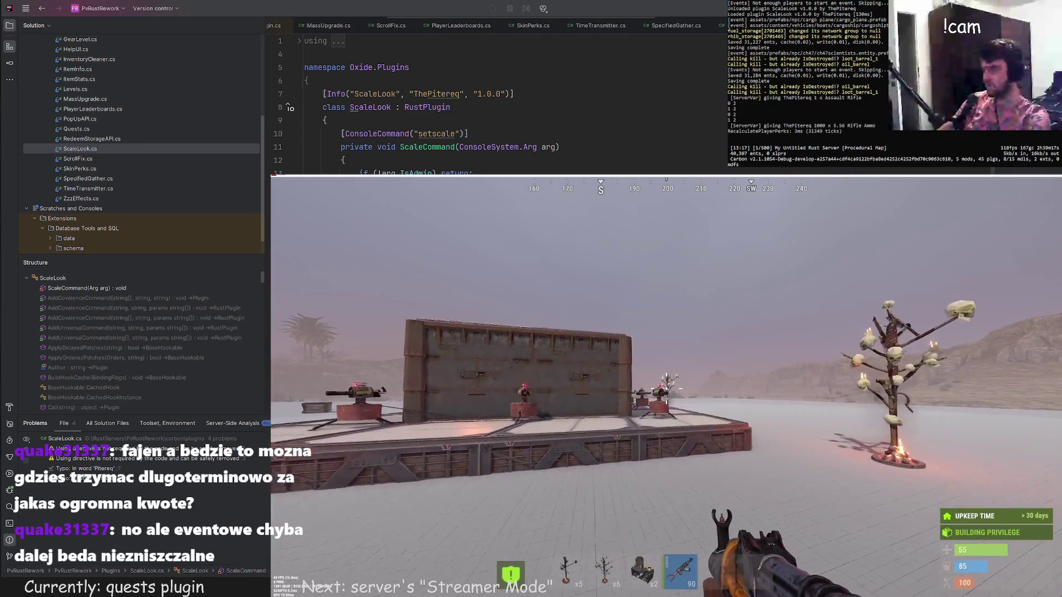
key(w)
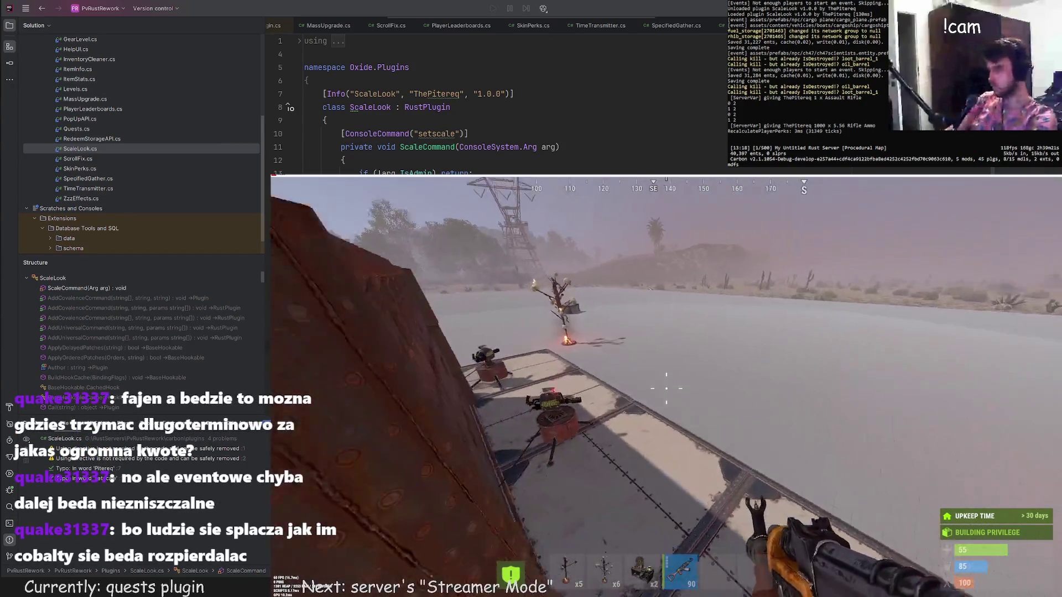
key(w)
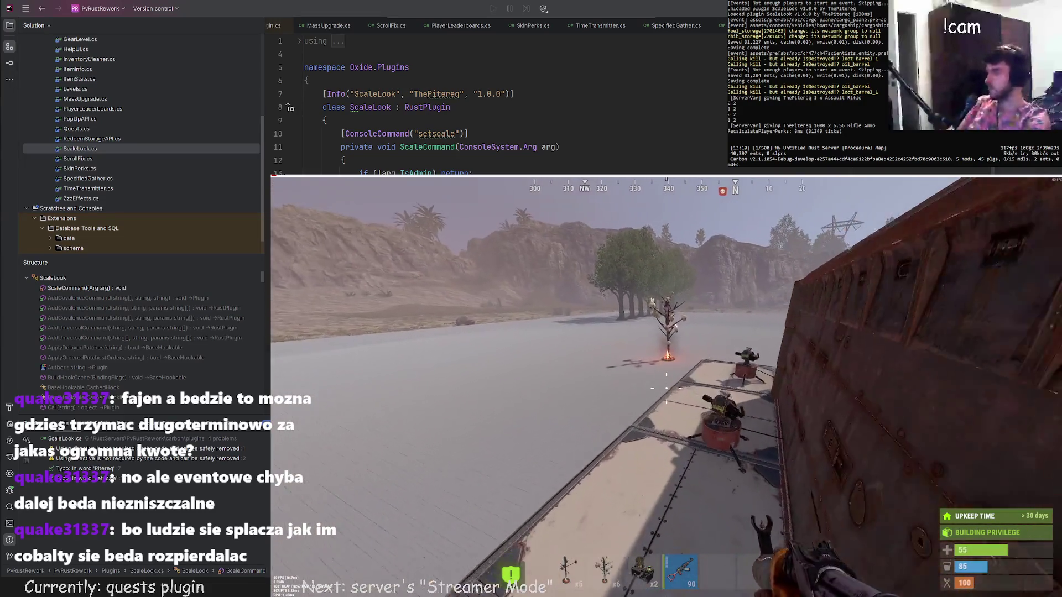
key(w)
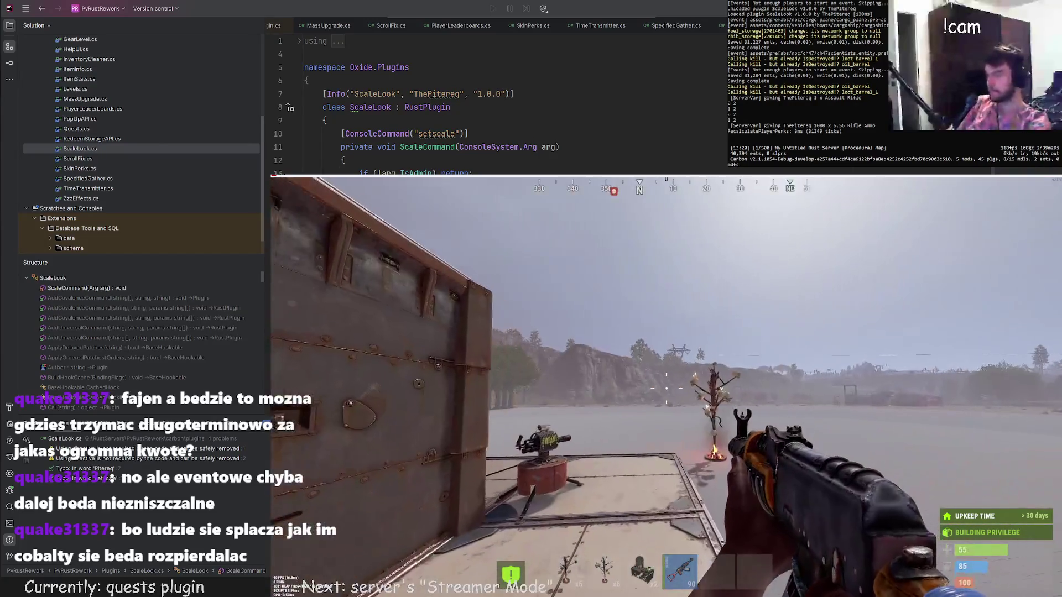
key(Tab)
key(Tab)
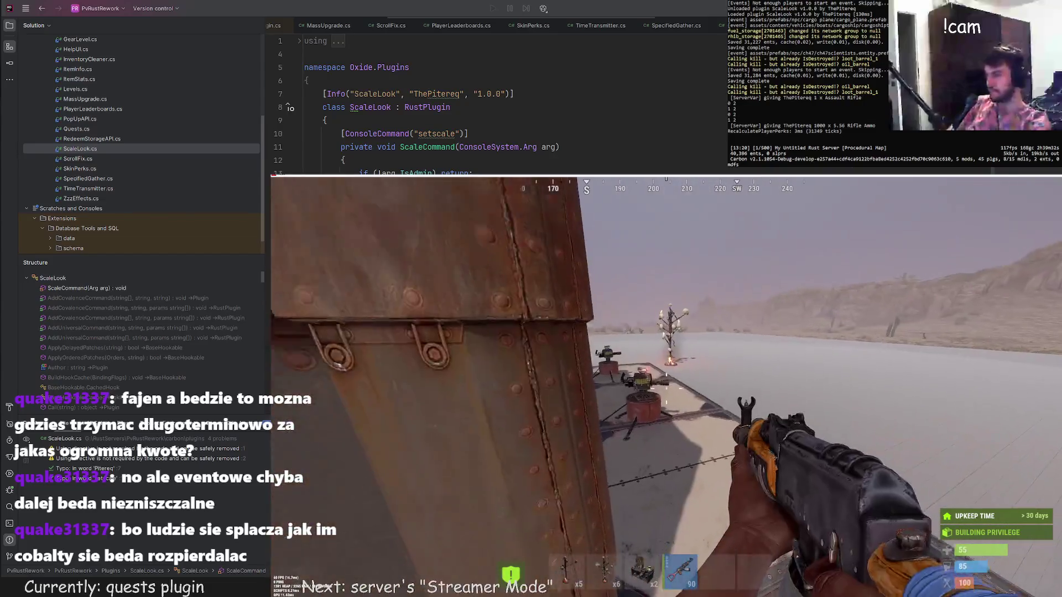
key(w)
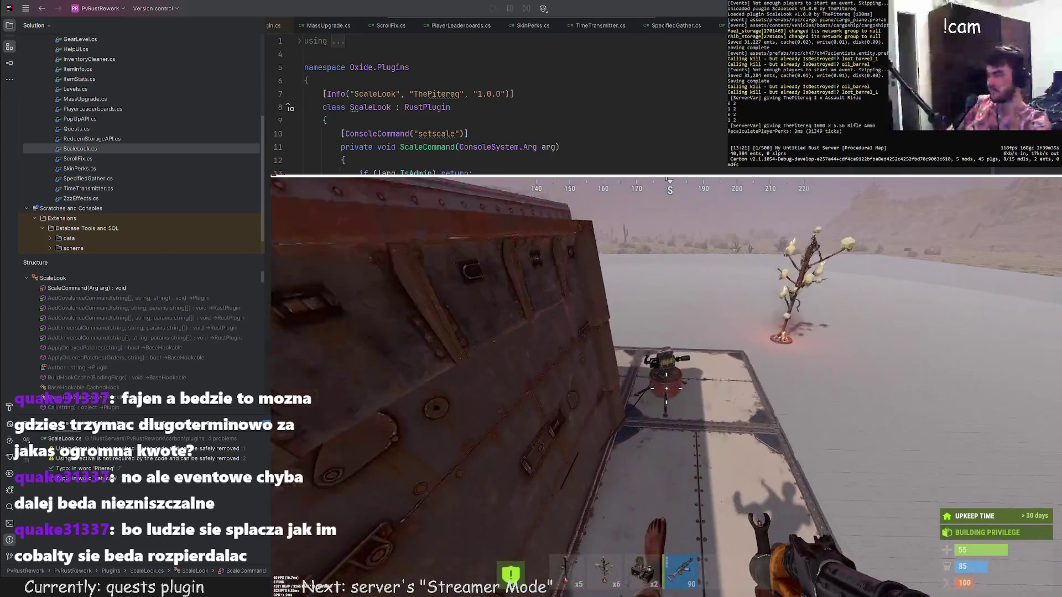
key(w)
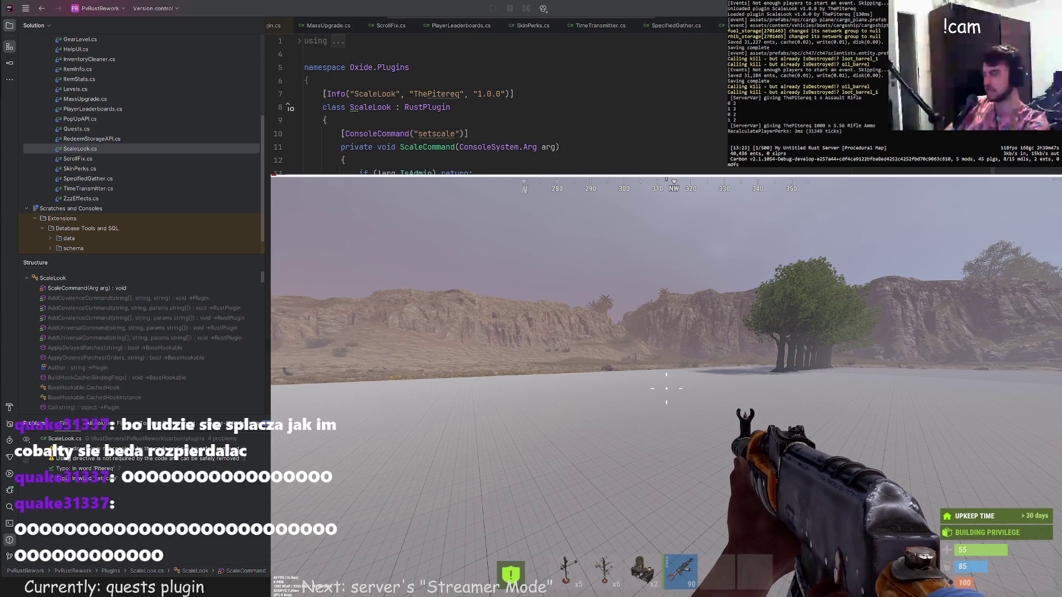
Circle back over the roof and raised platform toward the trees, then bring up the Global chat.
key(w)
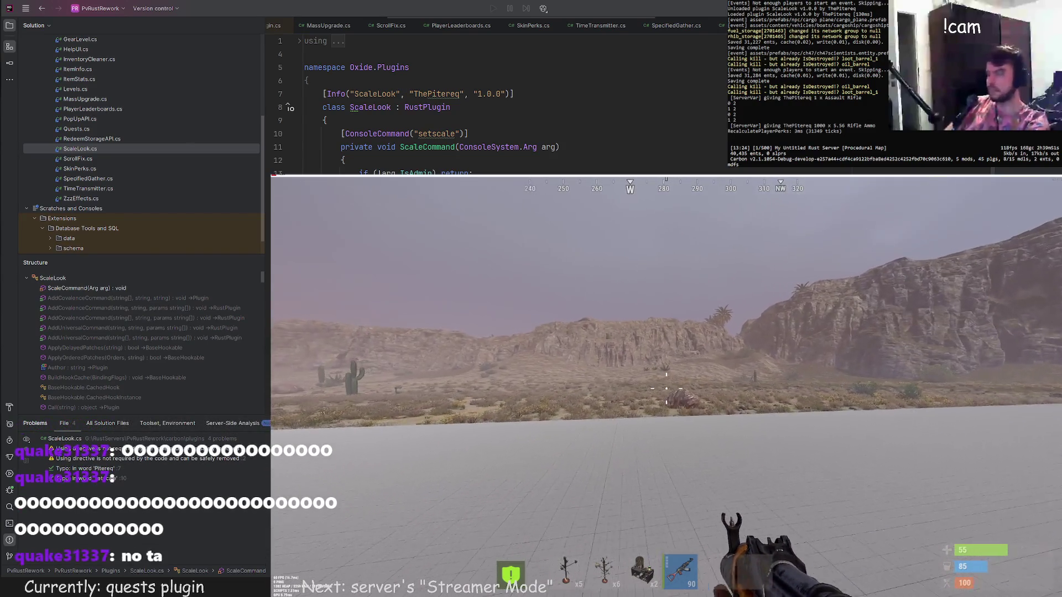
key(w)
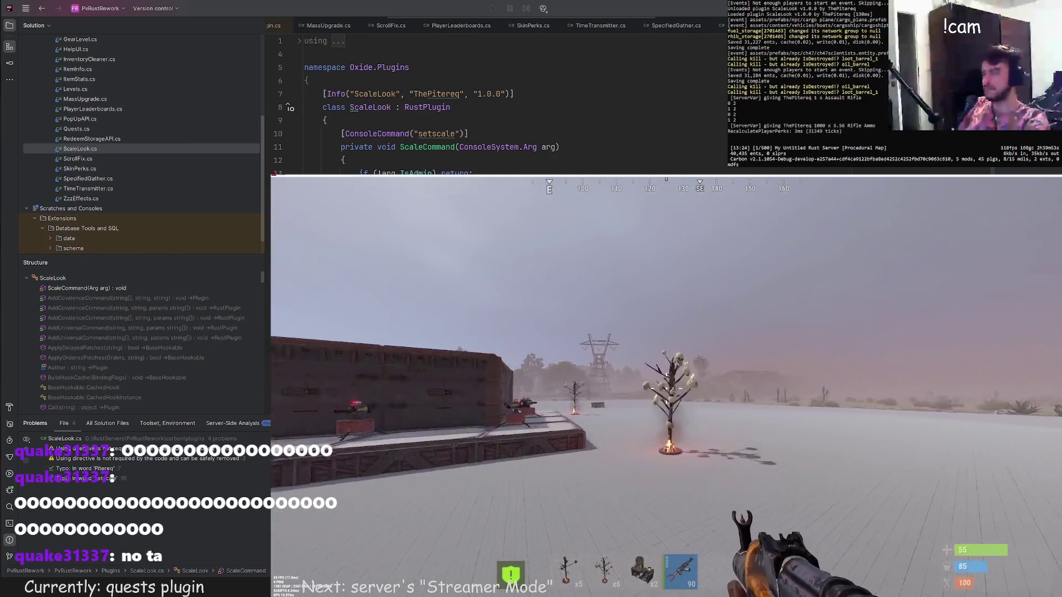
key(w)
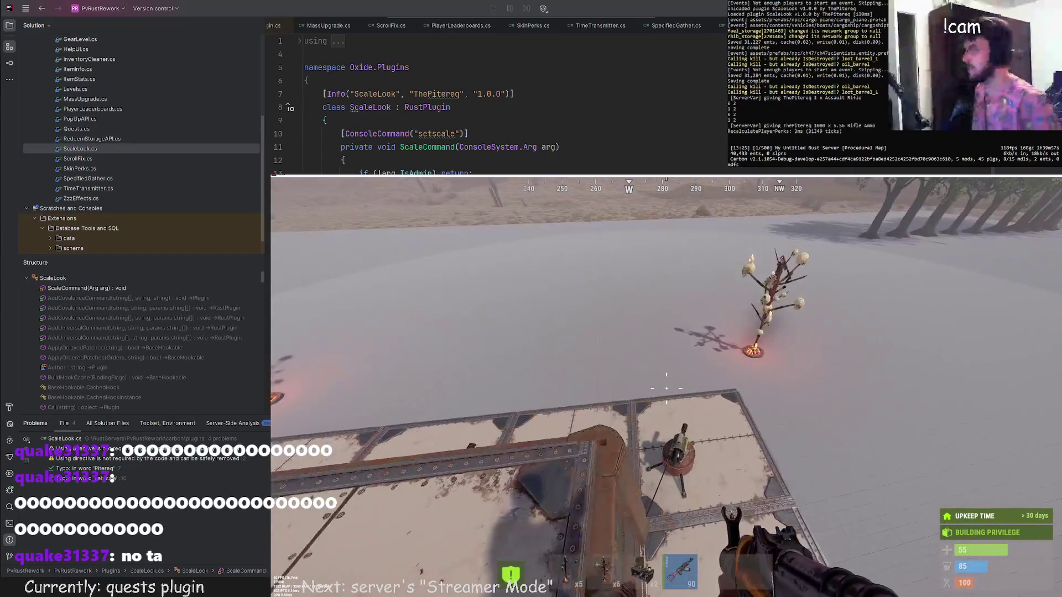
key(w)
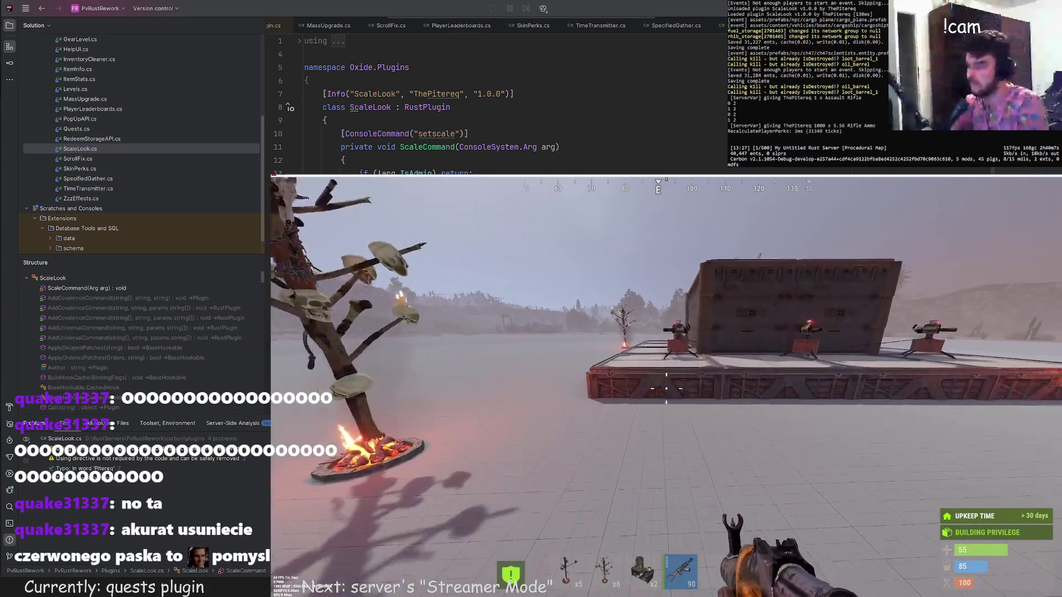
key(w)
key(space)
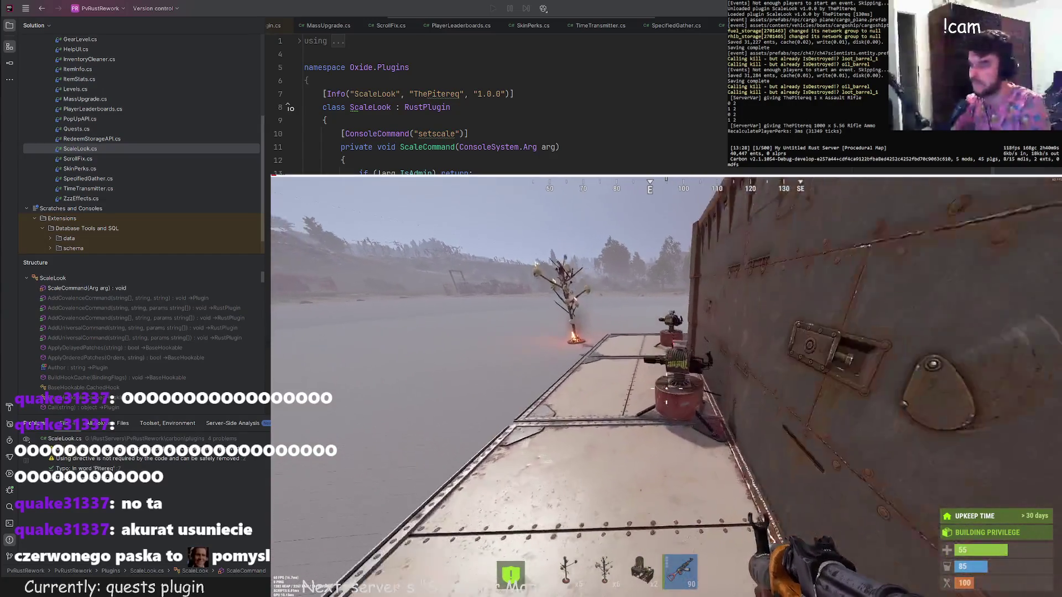
key(w)
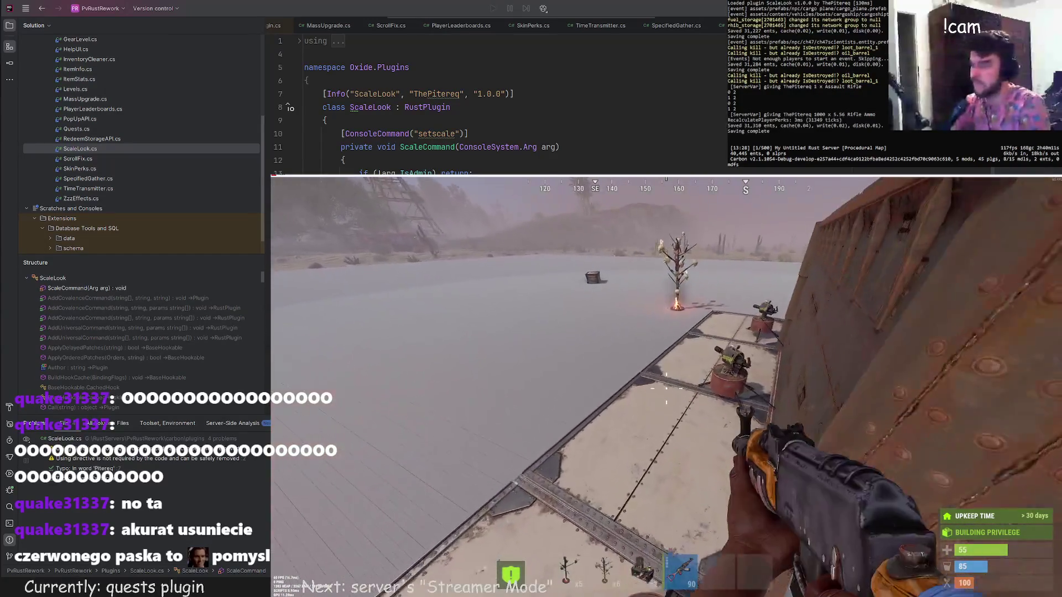
key(w)
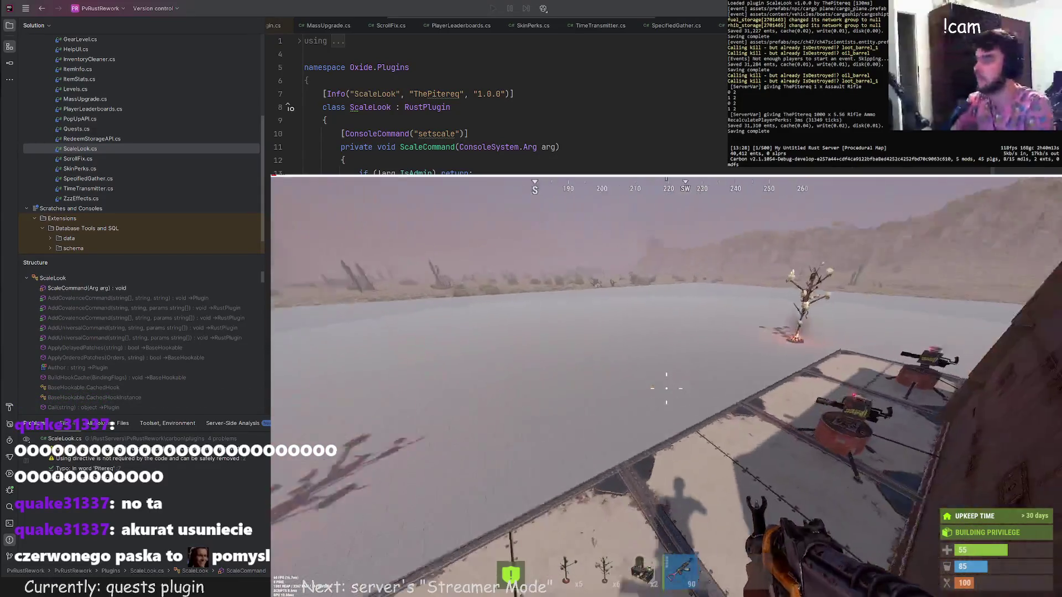
key(w)
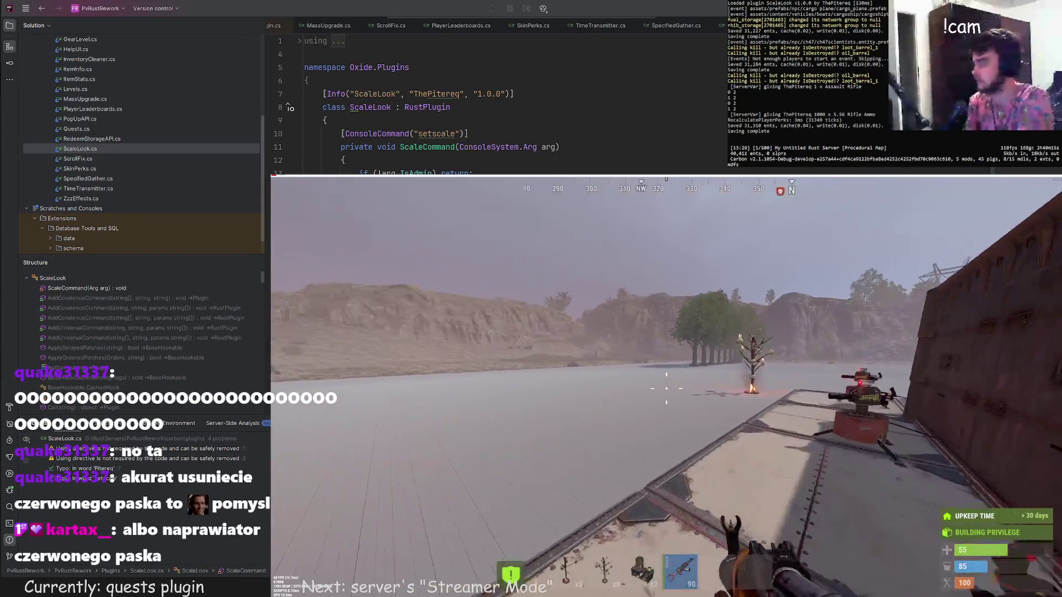
key(w)
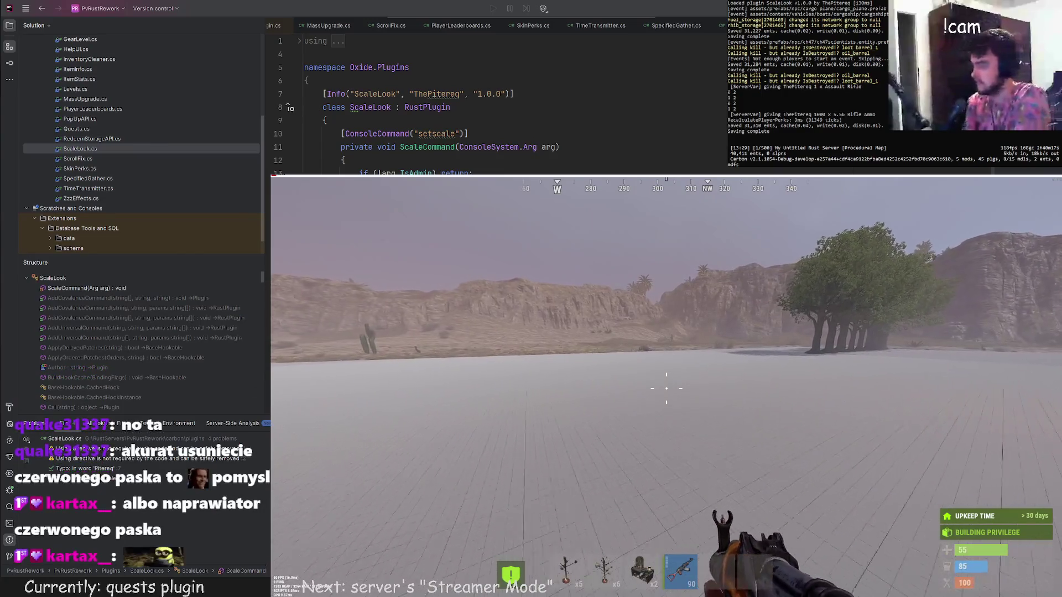
key(w)
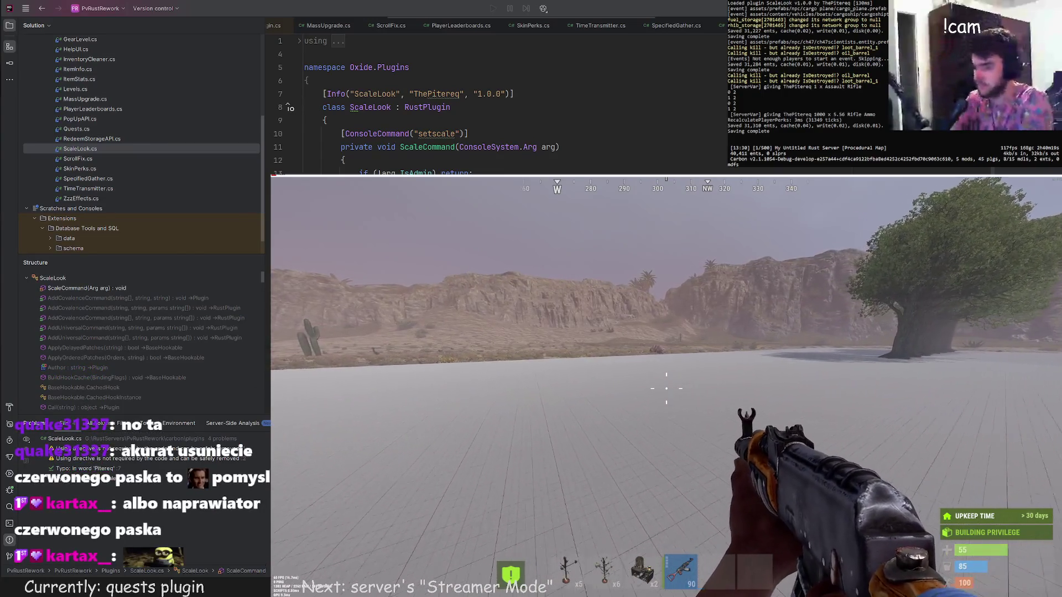
key(Return)
text(/)
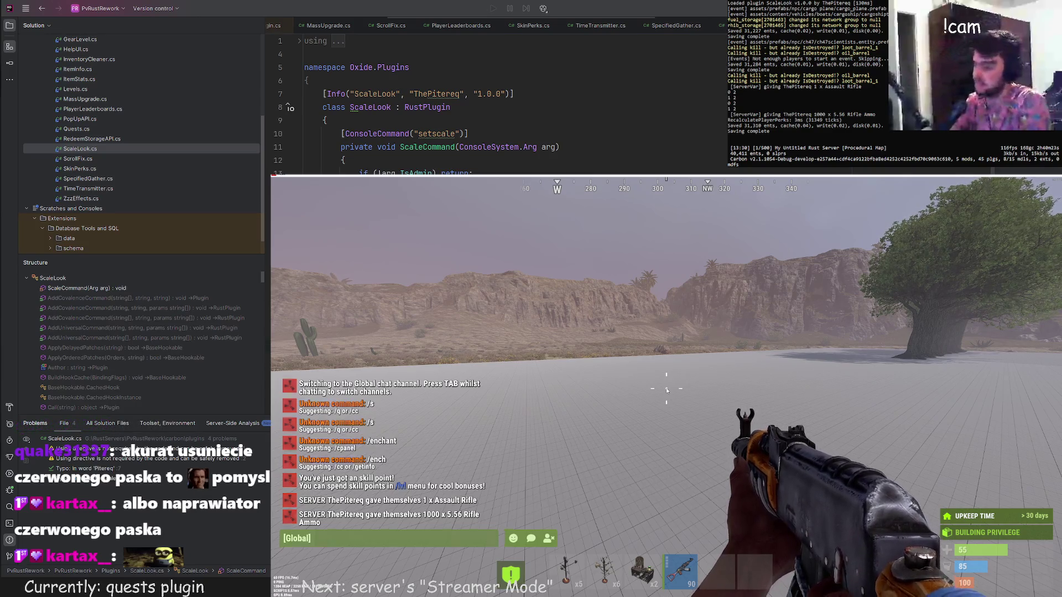
Place the rifle into the enchant slot, select Unbreakable and start rerolling its Durability bonus.
key(Return)
drag(875, 532, 881, 527)
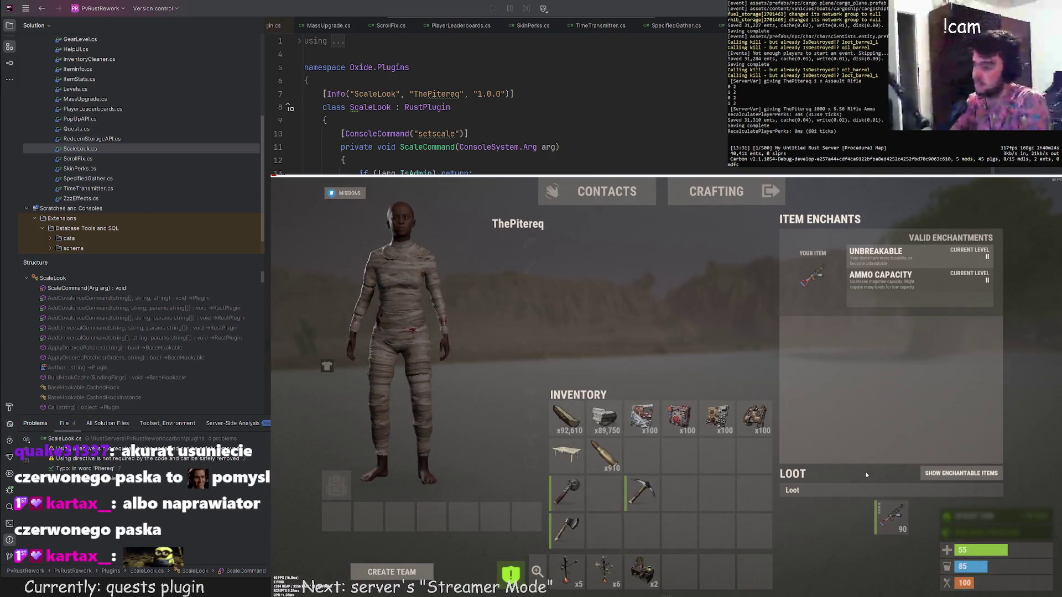
click(882, 266)
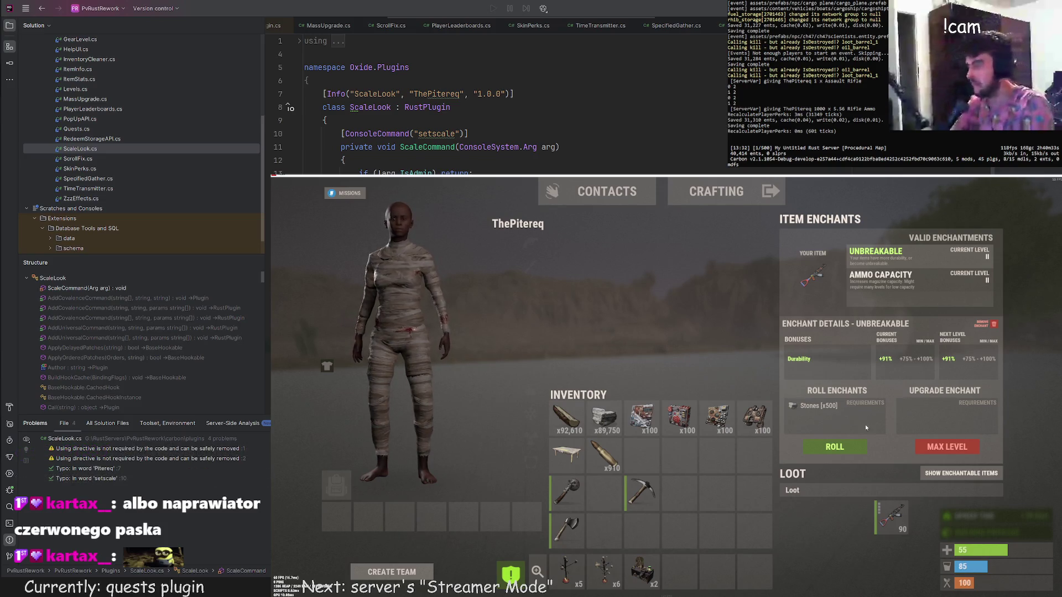
click(835, 447)
click(835, 447)
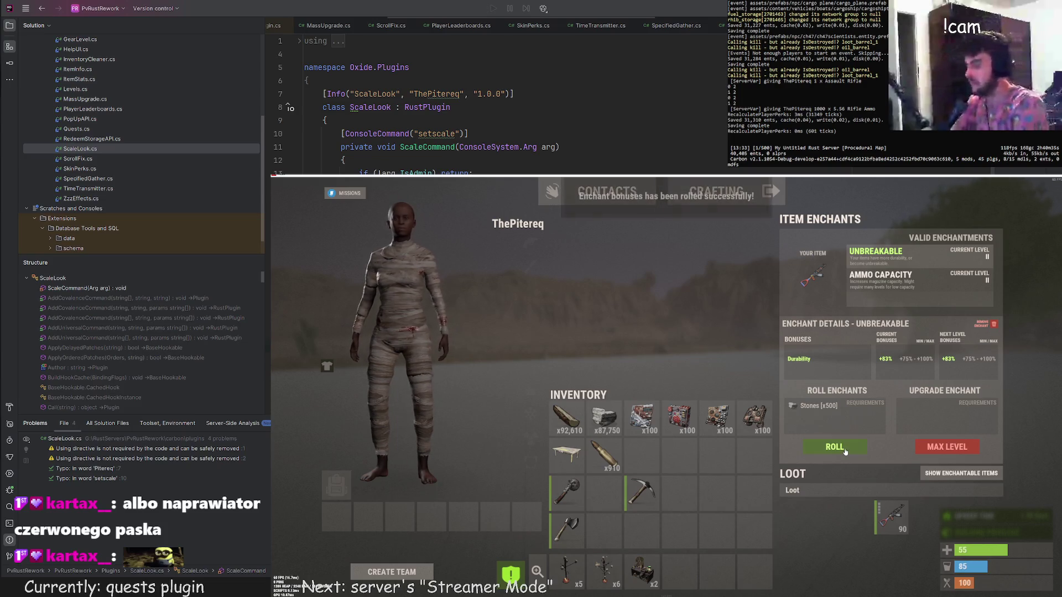
click(845, 449)
click(845, 449)
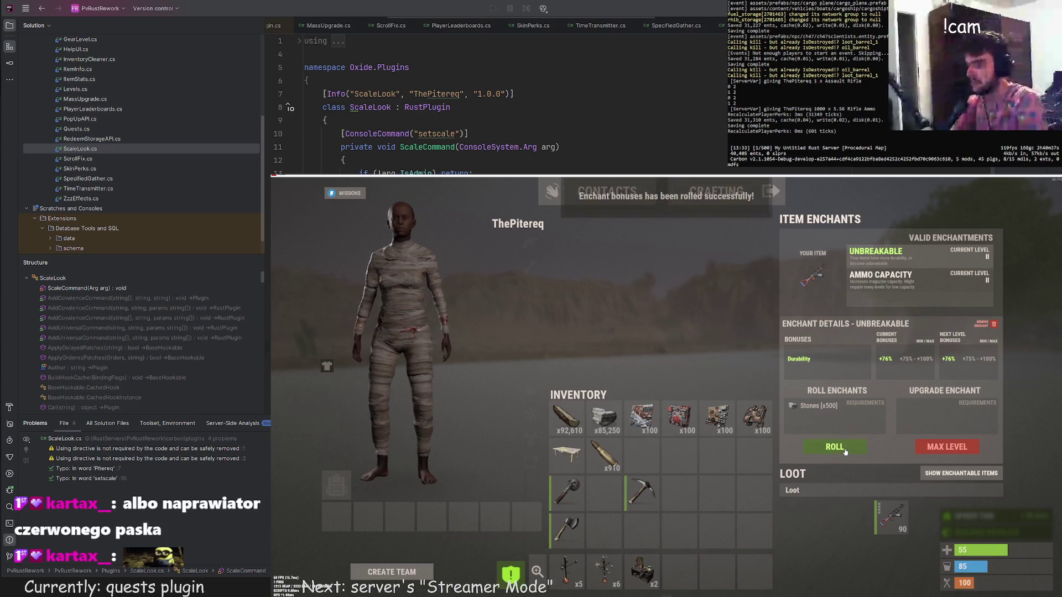
Keep rerolling until Durability reaches +96%, then move the rifle back to the hotbar.
click(845, 448)
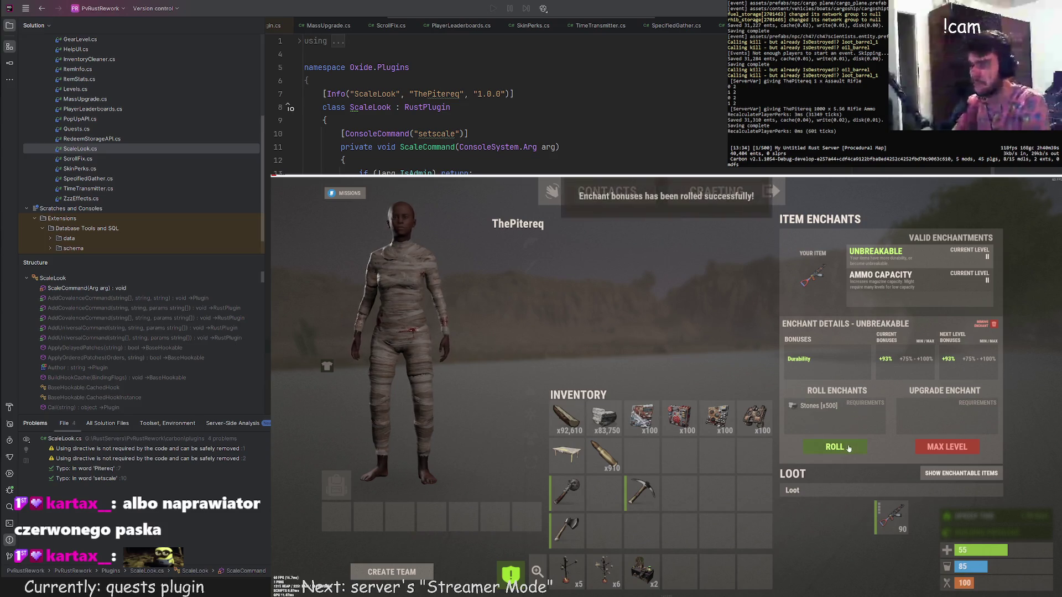
click(846, 441)
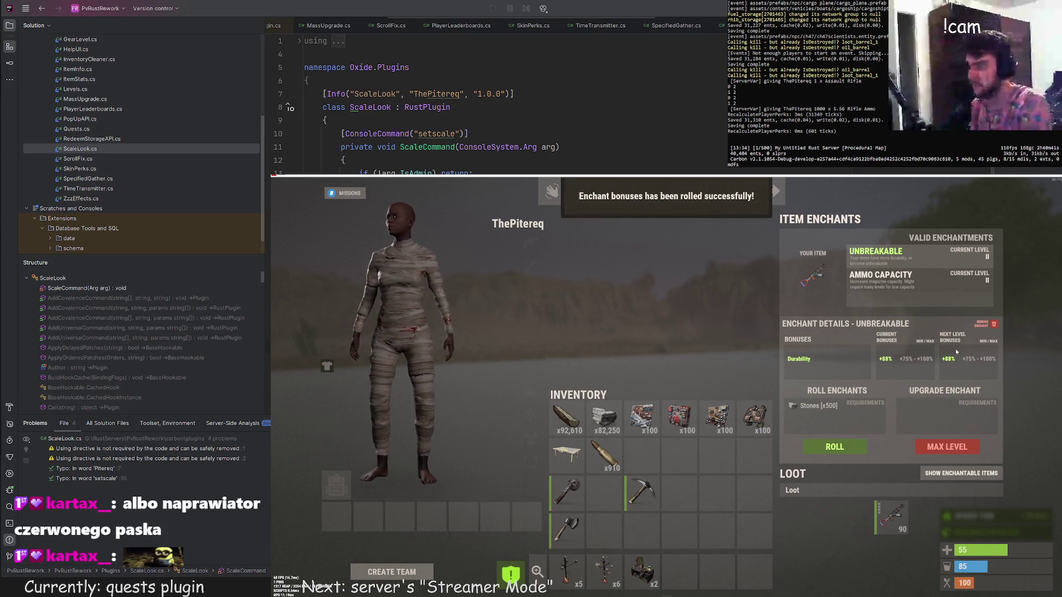
click(857, 447)
click(855, 447)
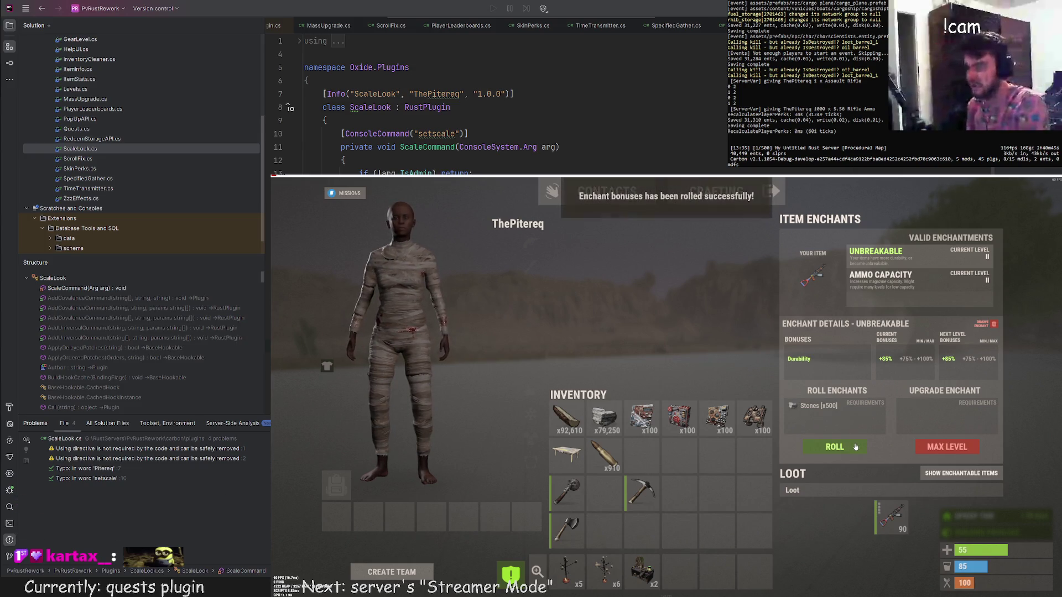
click(856, 447)
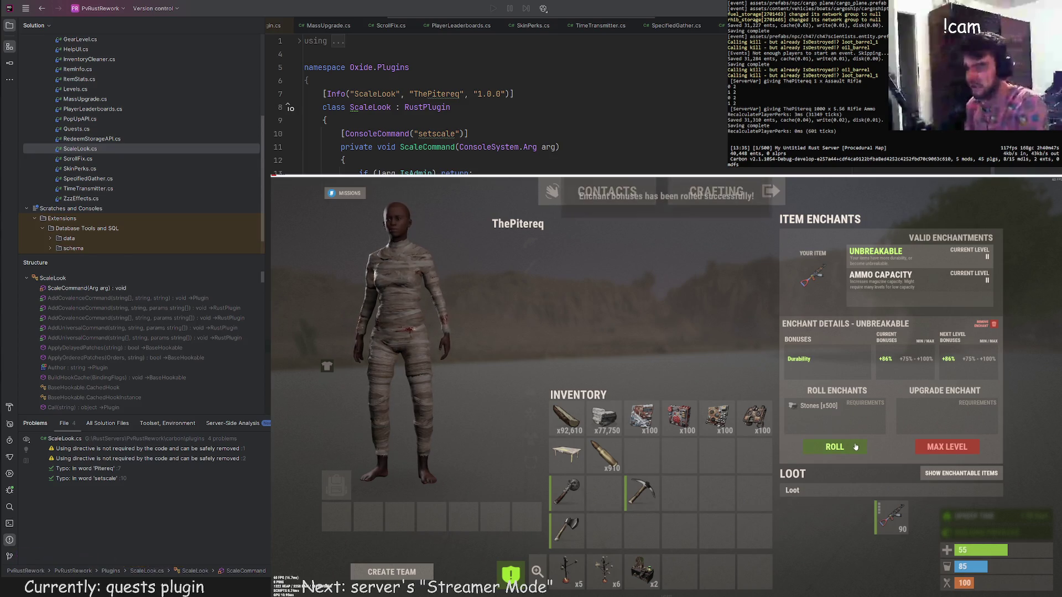
click(856, 446)
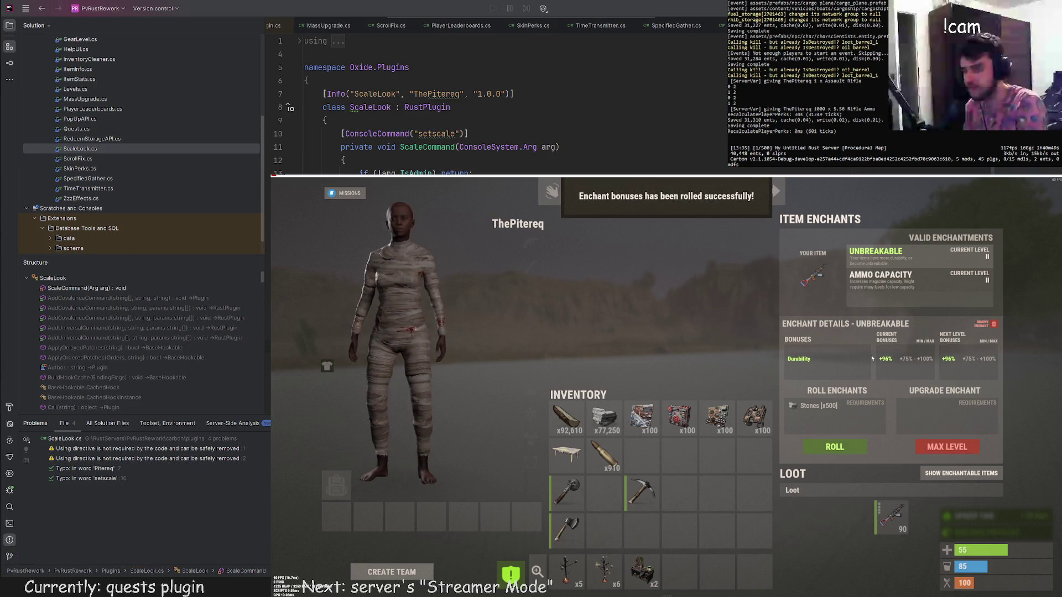
drag(716, 575, 715, 573)
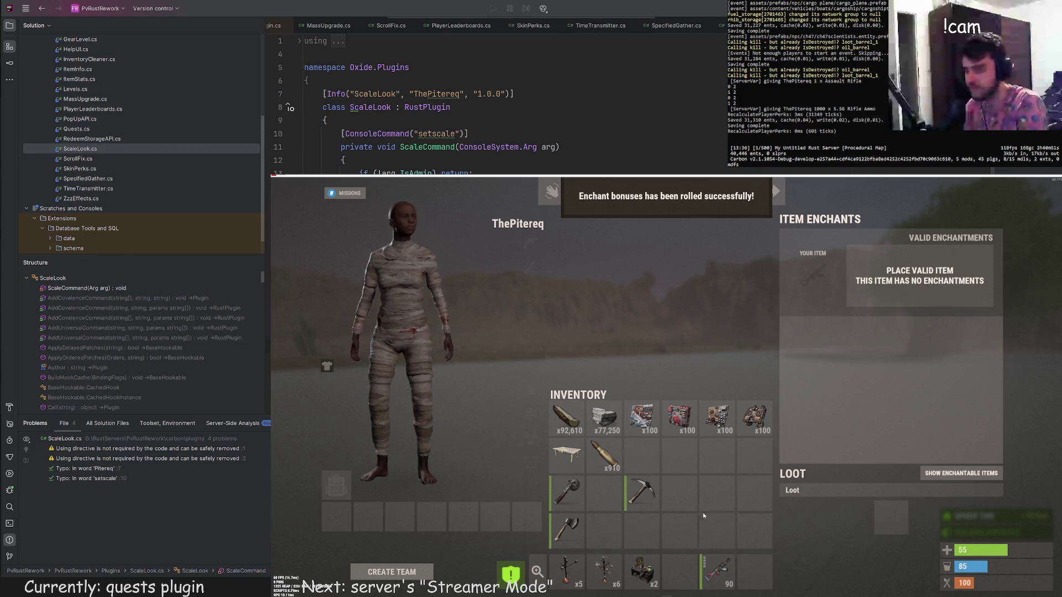
Inspect the rifle with the magnifier, showing Durability +96% and Ammo Capacity +200%.
key(Tab)
key(Tab)
click(537, 572)
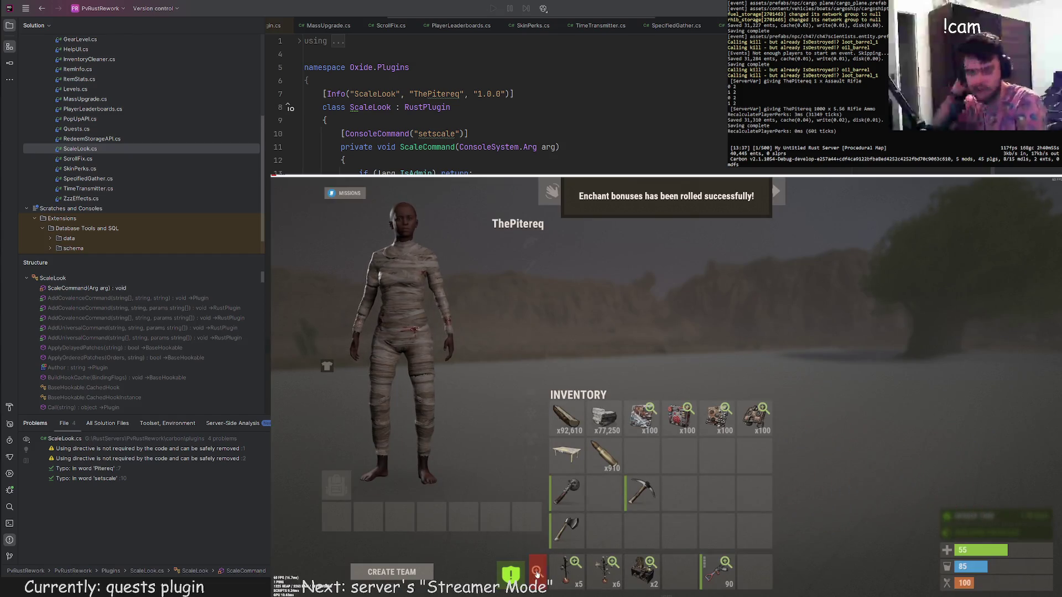
click(714, 576)
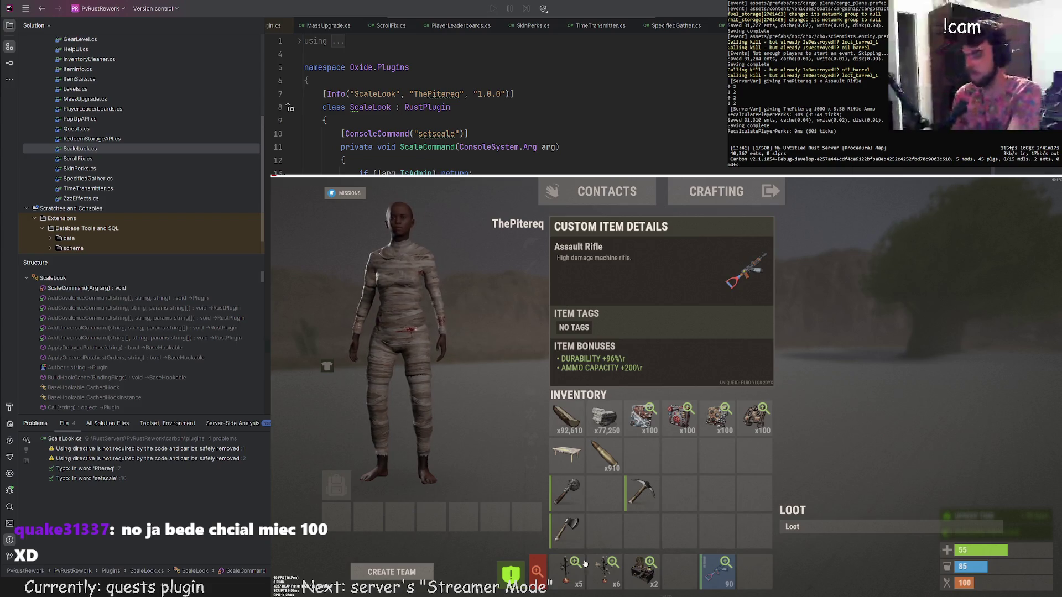
Close the inventory and walk across the base onto the metal turret platform and toward the skull tree.
key(Tab)
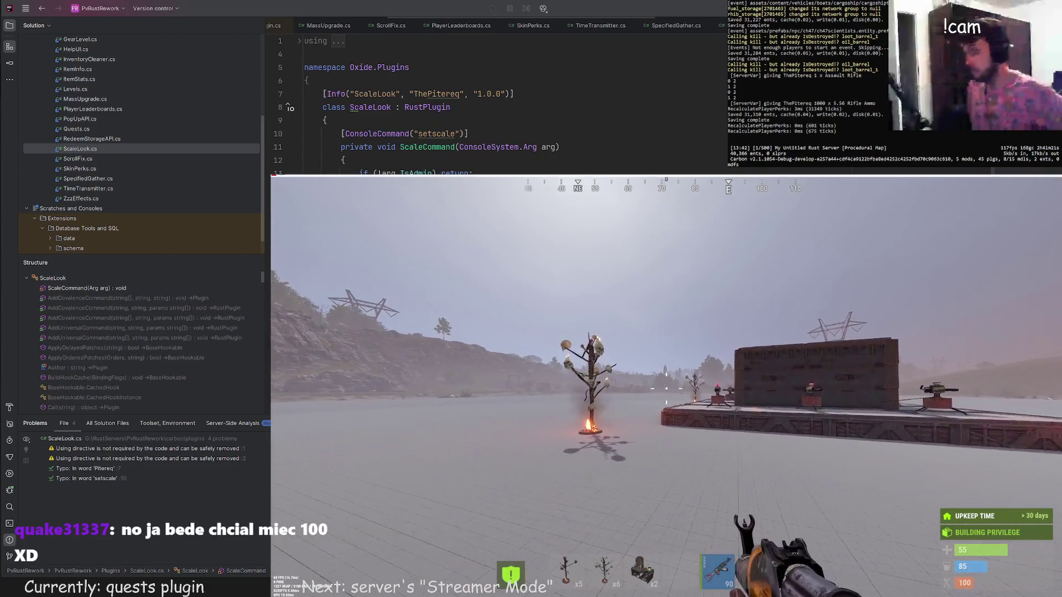
key(w)
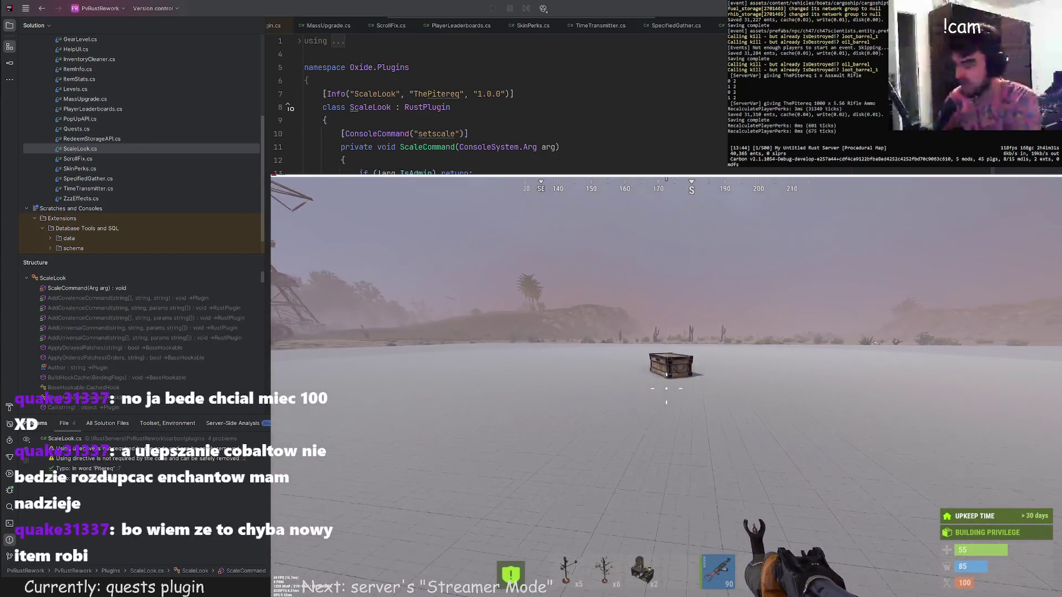
key(w)
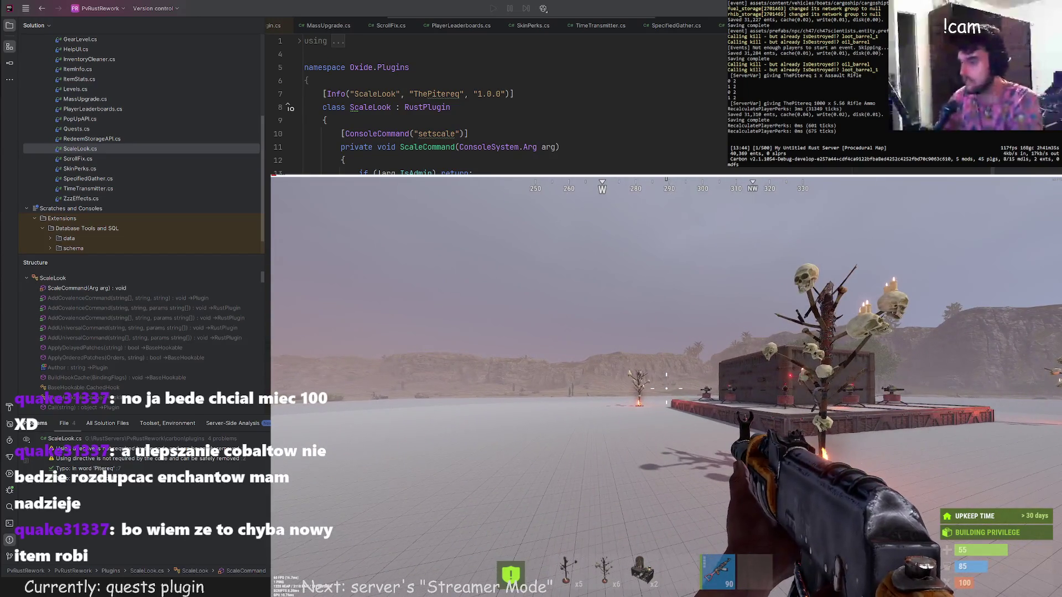
key(w)
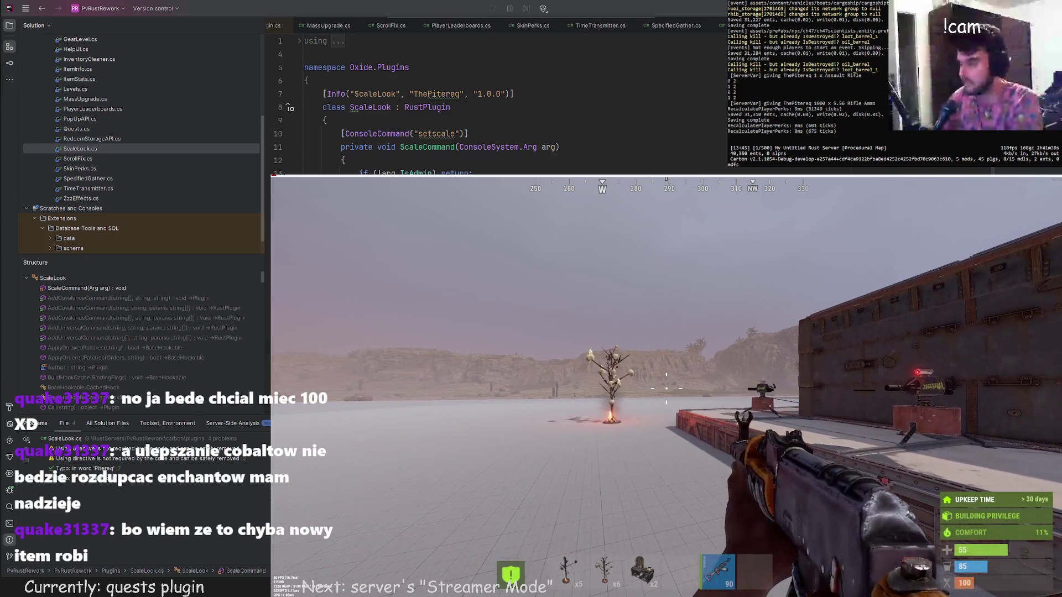
key(w)
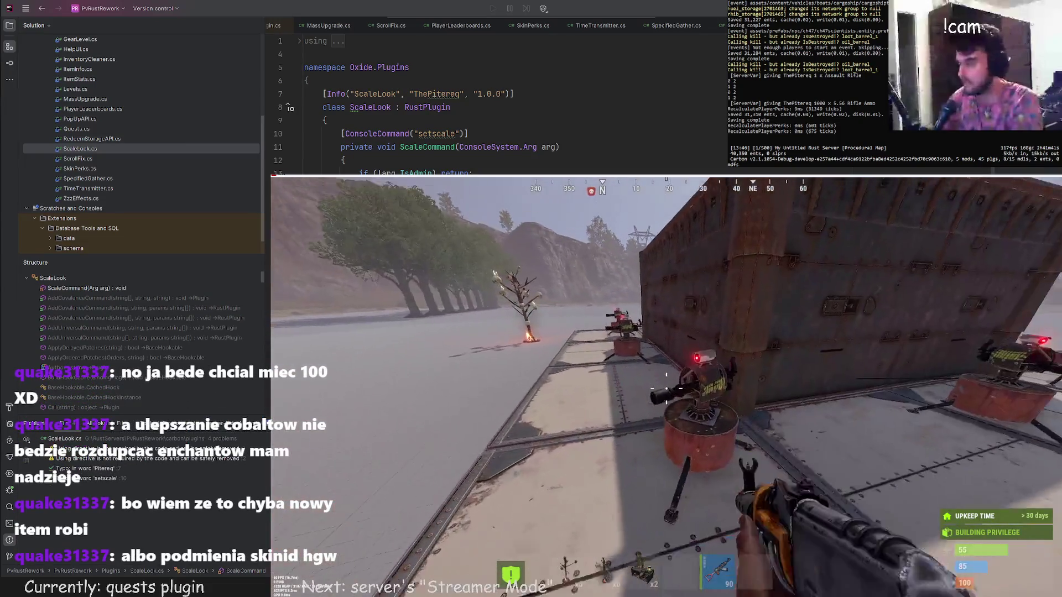
key(w)
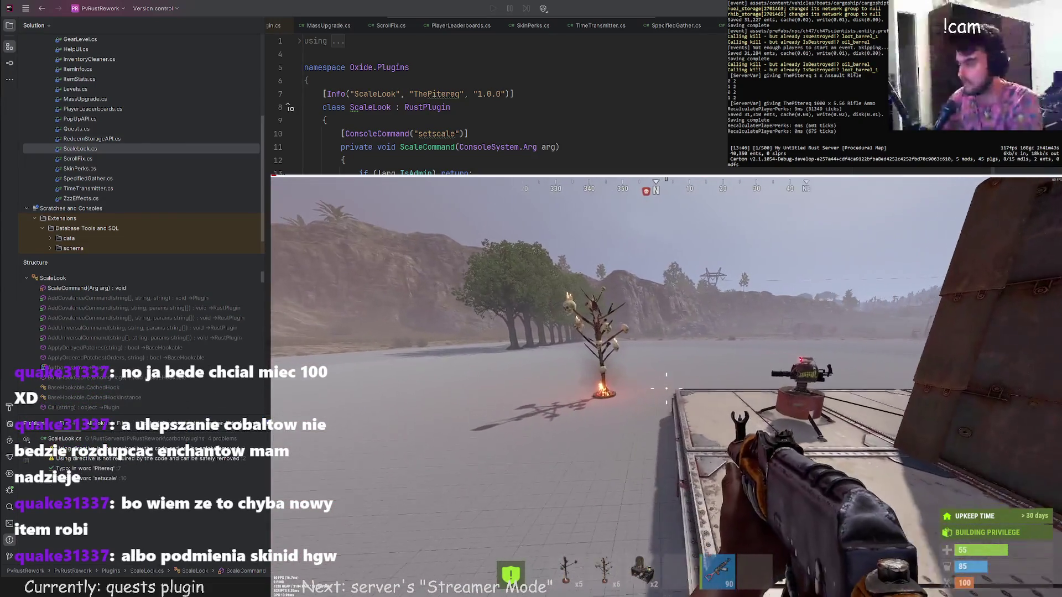
key(w)
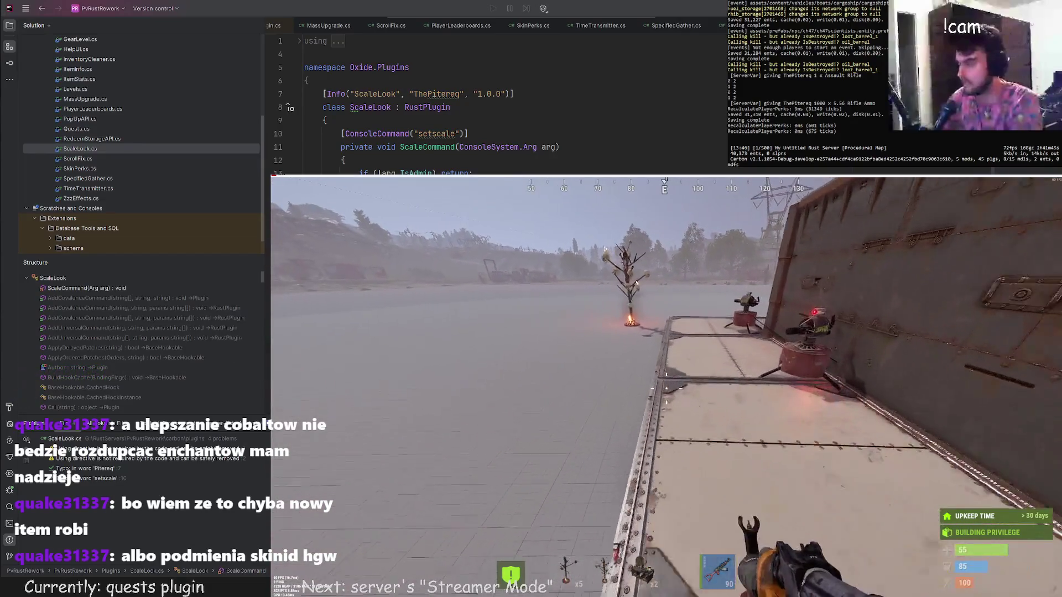
key(w)
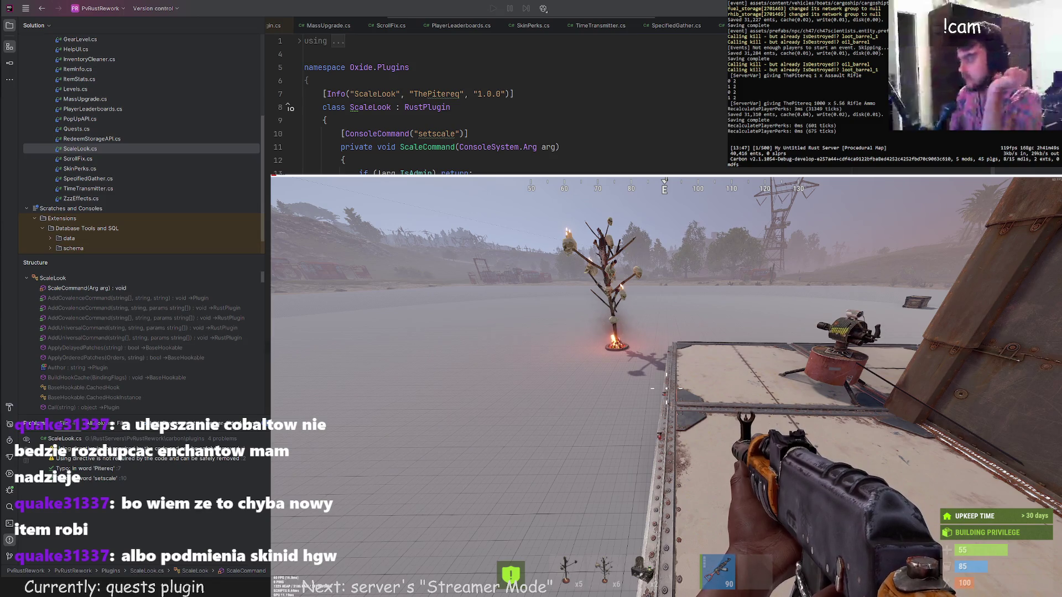
Circle the skull tree, move back toward the turrets, then bring up the in-game chat.
key(a)
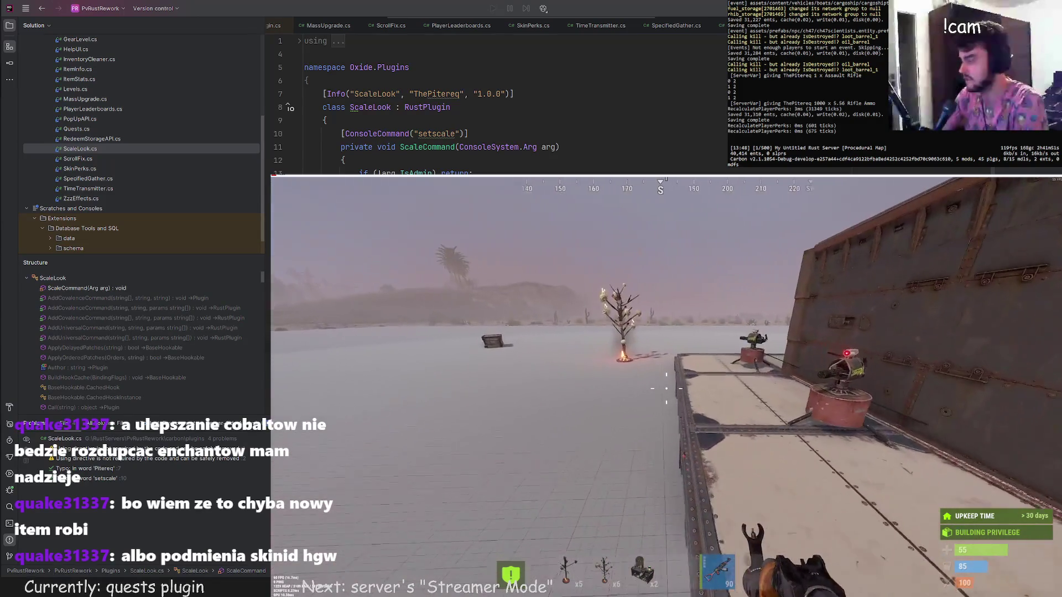
key(w)
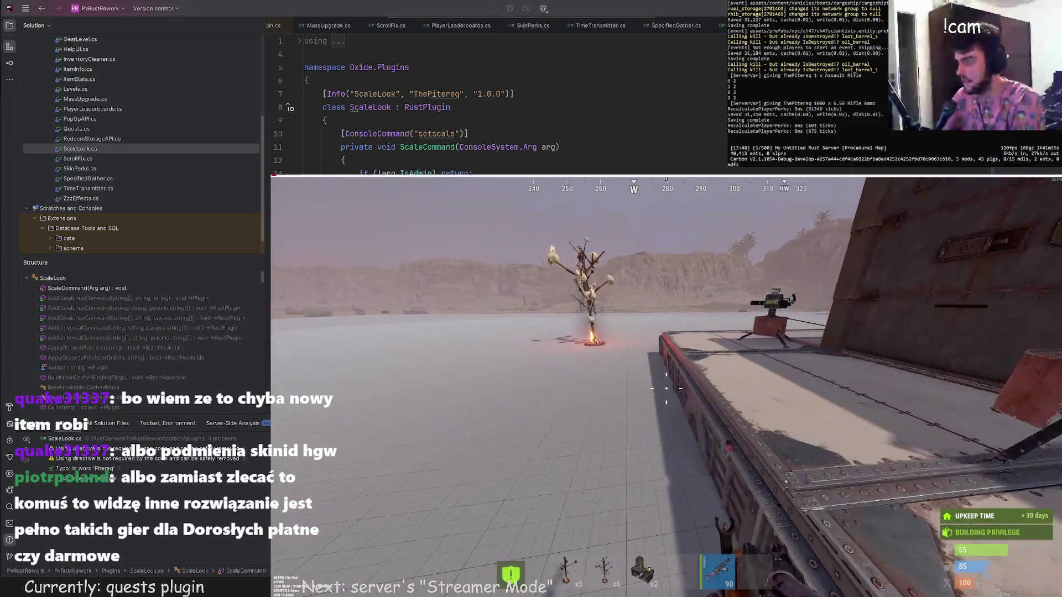
key(w)
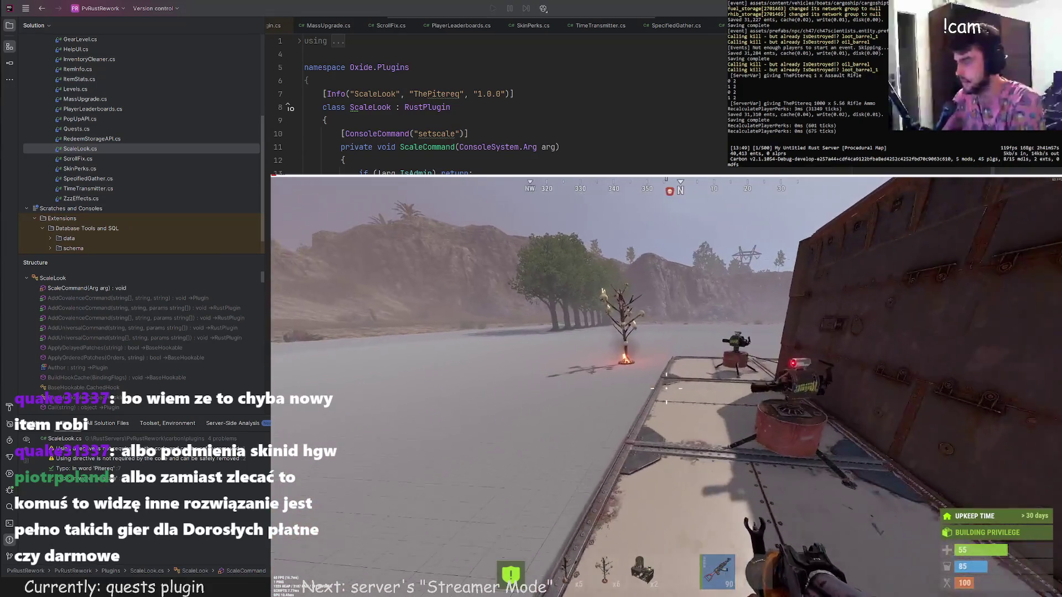
key(s)
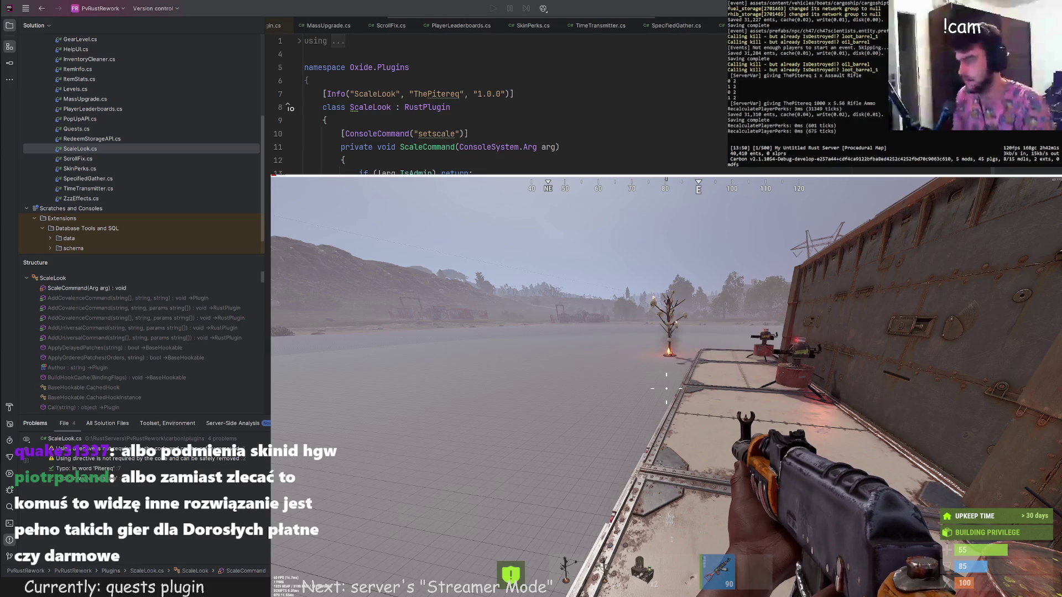
key(w)
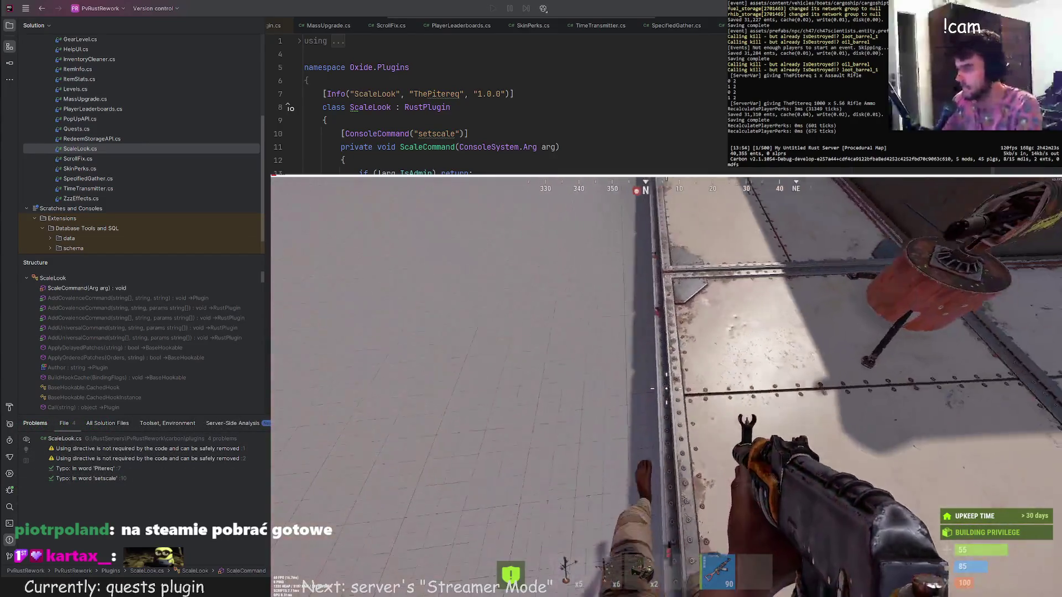
key(Return)
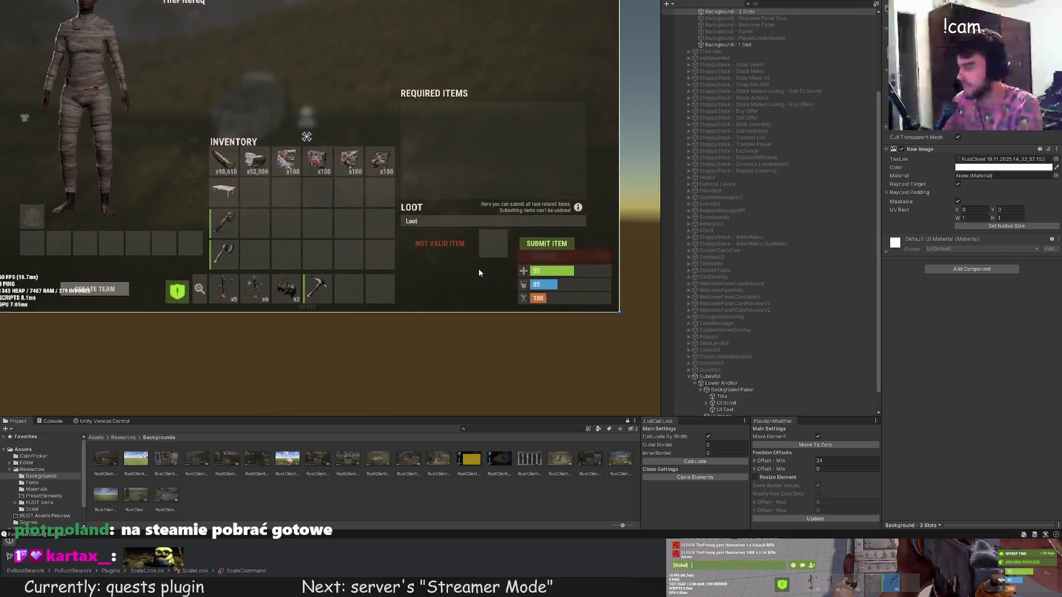
scroll(478, 269, up, 2)
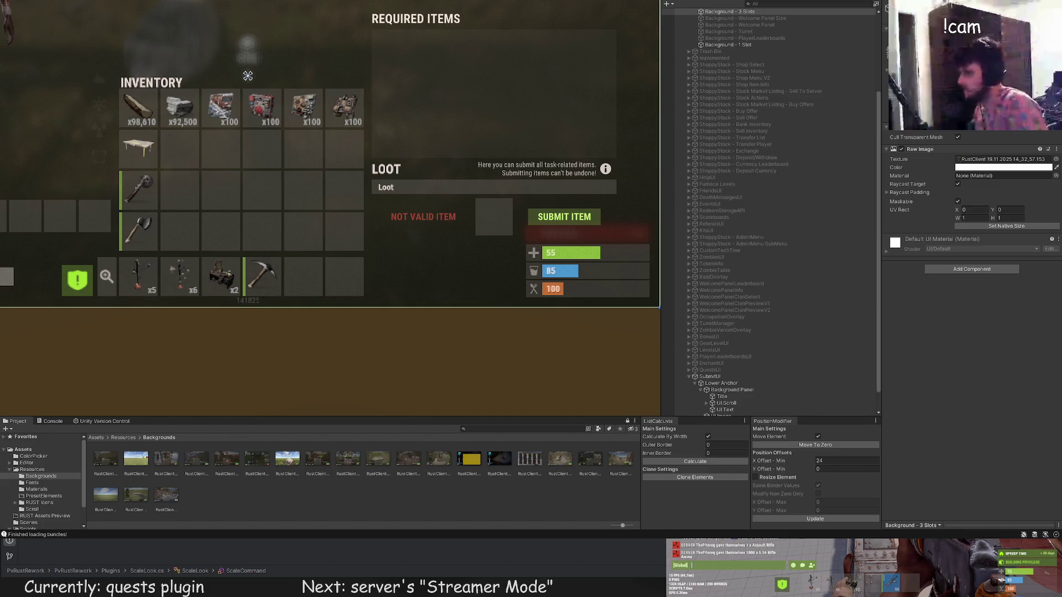
scroll(332, 204, up, 1)
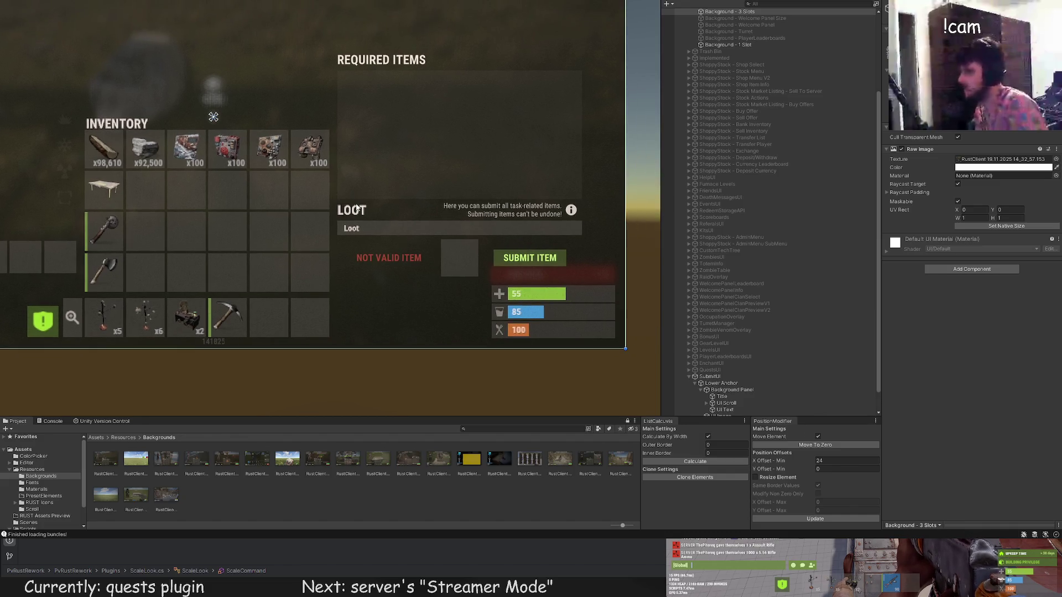
scroll(332, 204, up, 1)
scroll(332, 204, up, 1)
scroll(319, 199, up, 1)
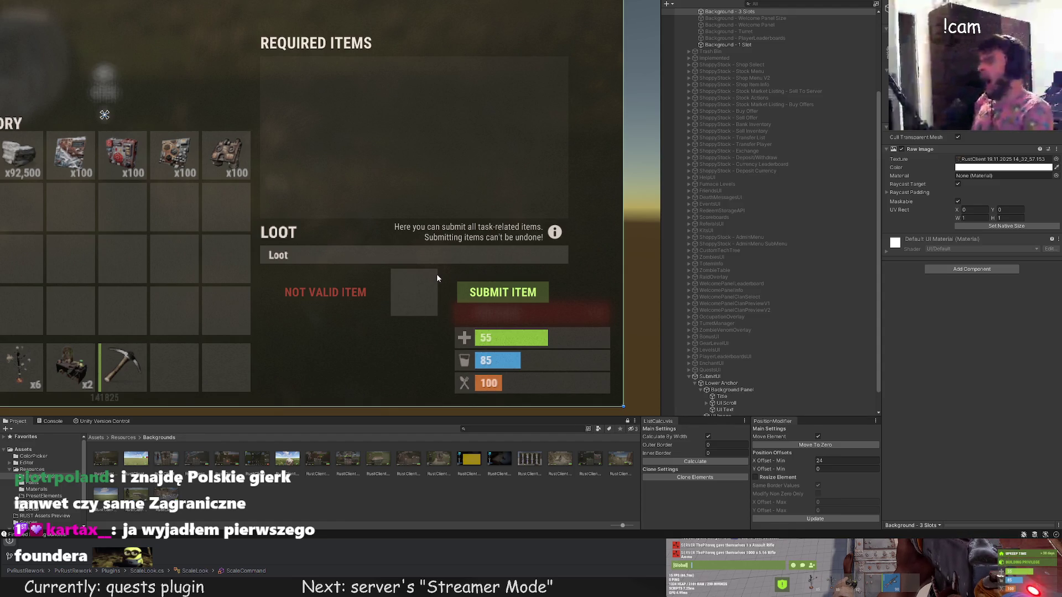
scroll(420, 260, up, 2)
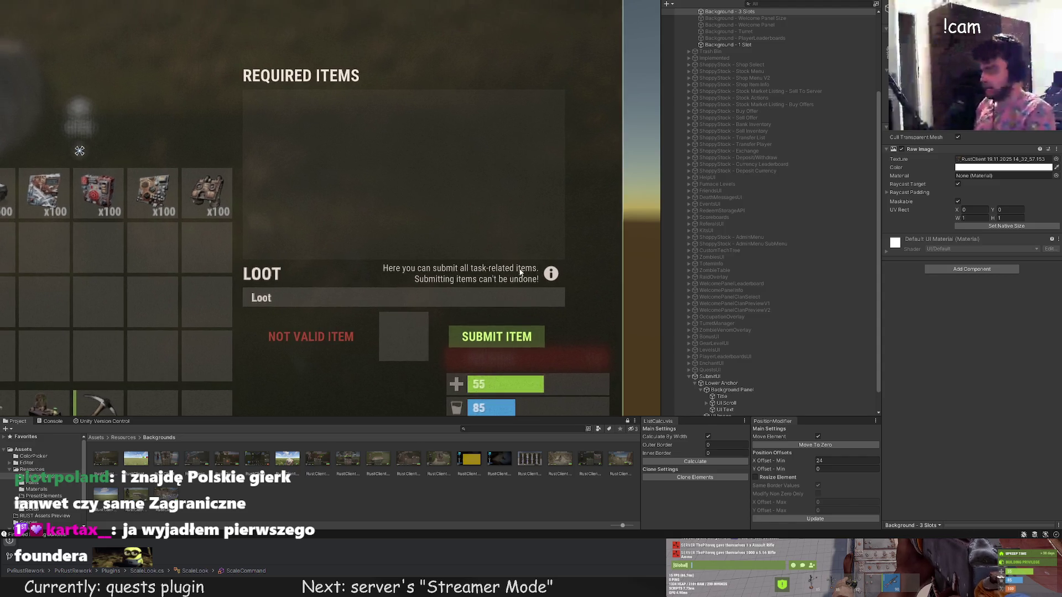
scroll(436, 239, down, 2)
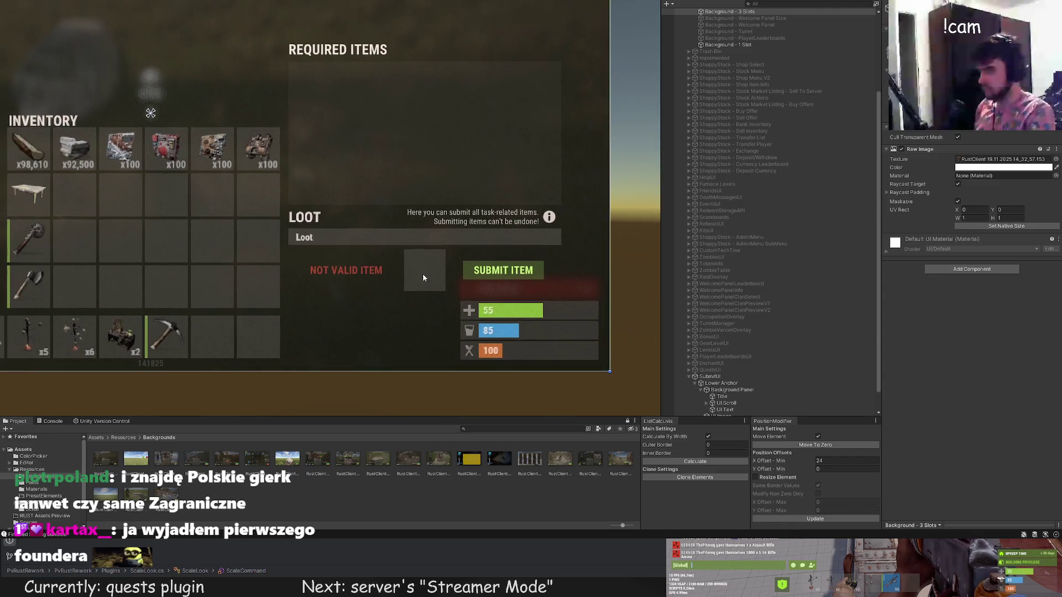
scroll(422, 274, down, 1)
Select the Submit Item UI Button under SubmitUI to show its settings.
click(732, 408)
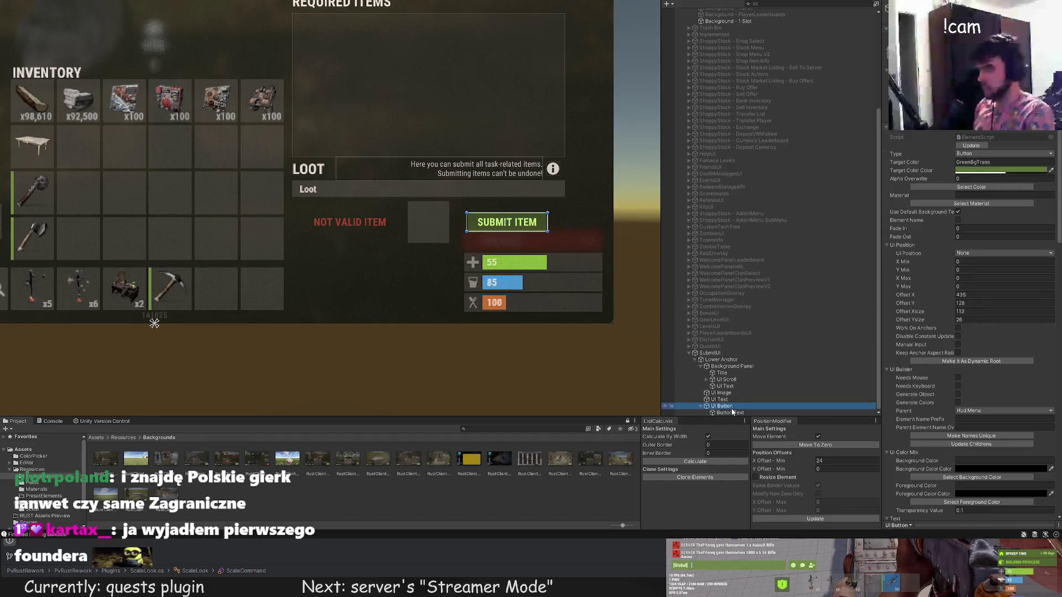
scroll(551, 247, up, 1)
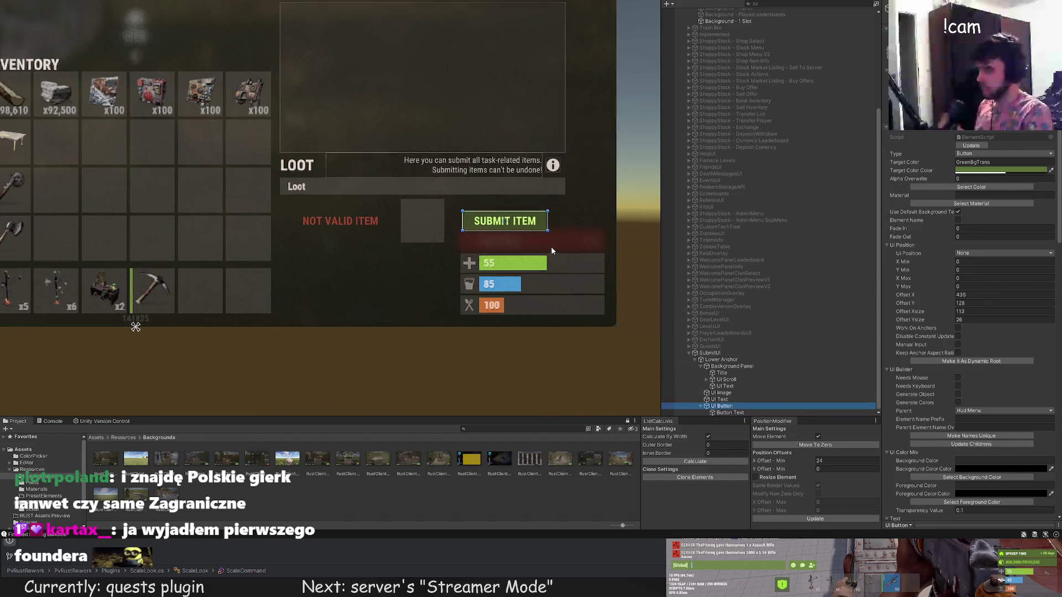
scroll(439, 240, up, 2)
scroll(439, 240, up, 2)
Stretch the button taller, narrow its label from the left, then make the label fill the button again.
drag(481, 179, 481, 169)
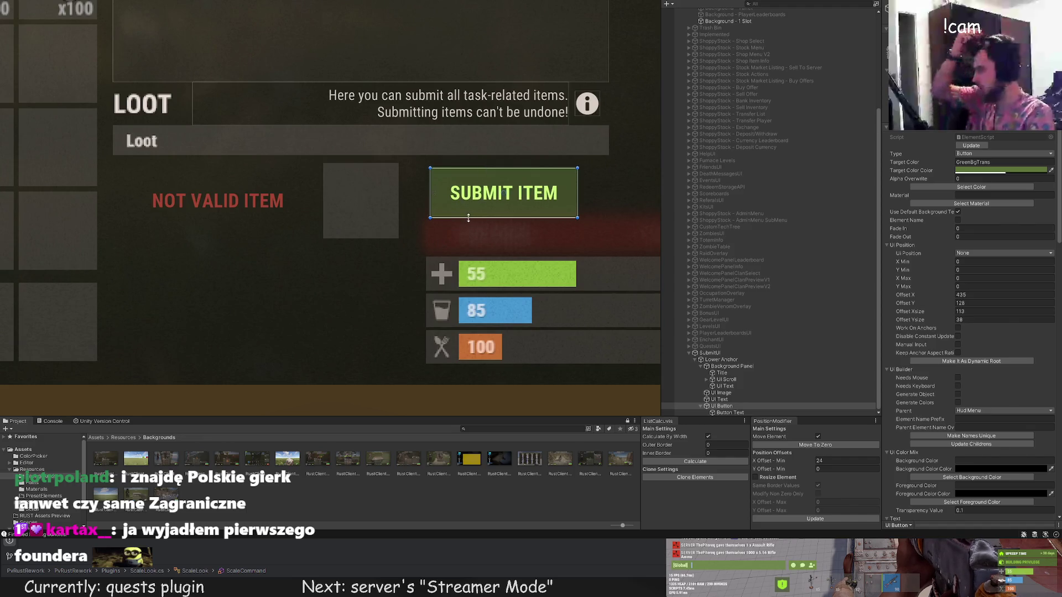
drag(498, 217, 499, 230)
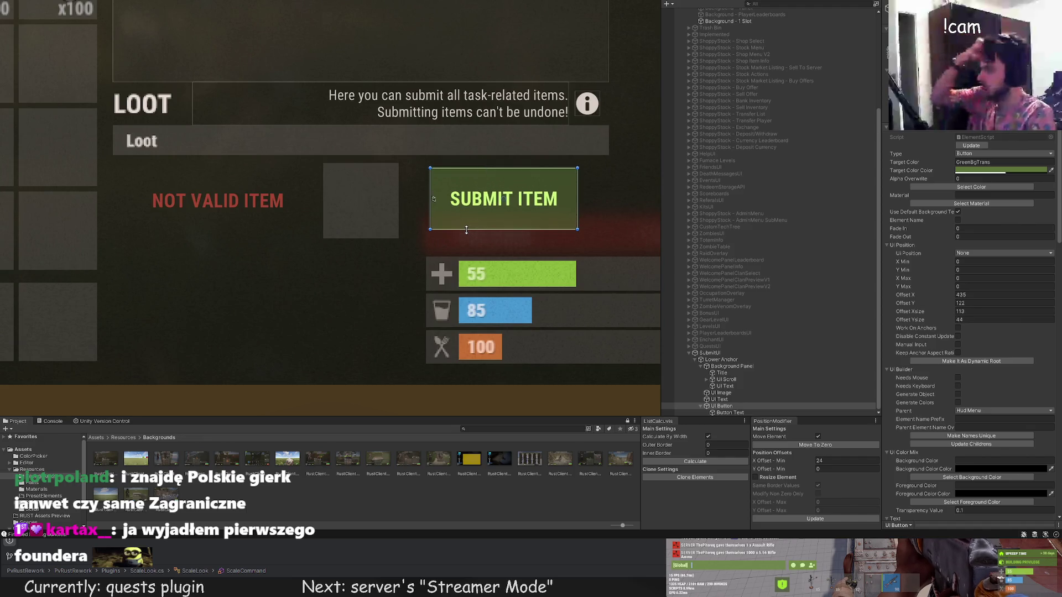
click(732, 413)
scroll(503, 237, up, 1)
drag(390, 195, 461, 195)
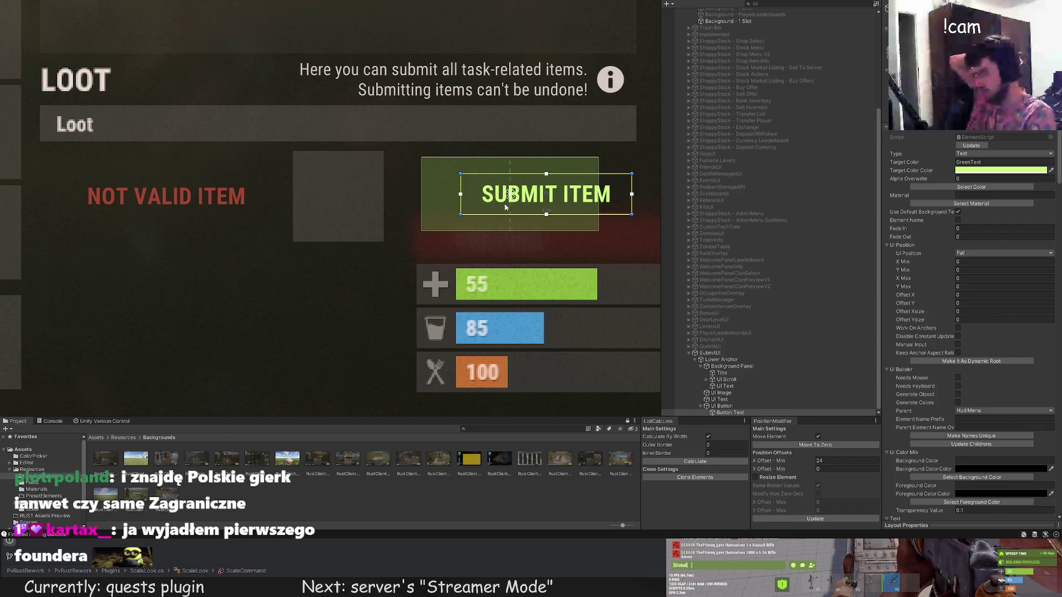
drag(555, 214, 557, 230)
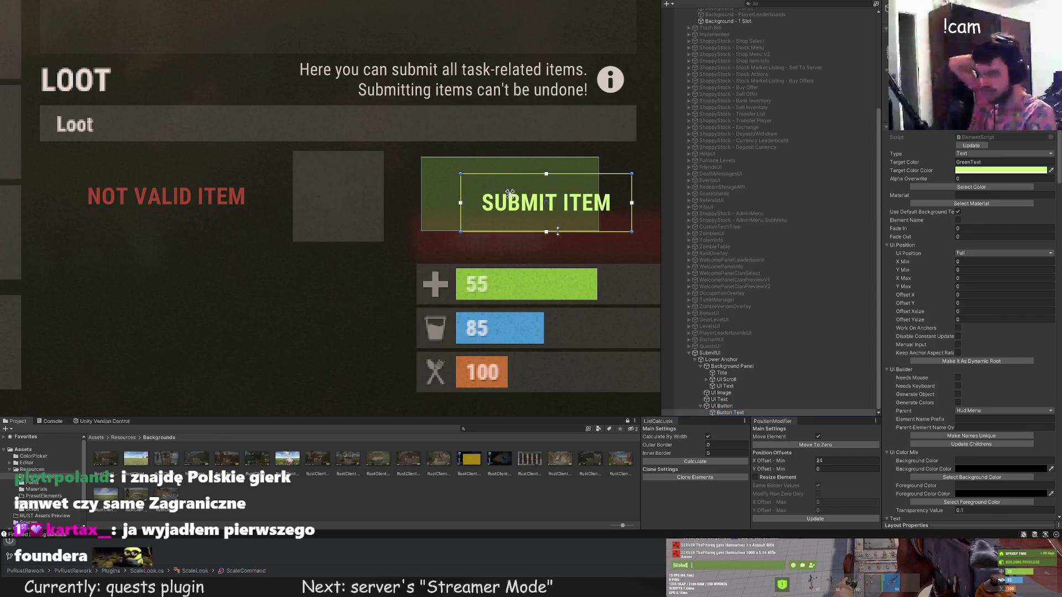
click(970, 146)
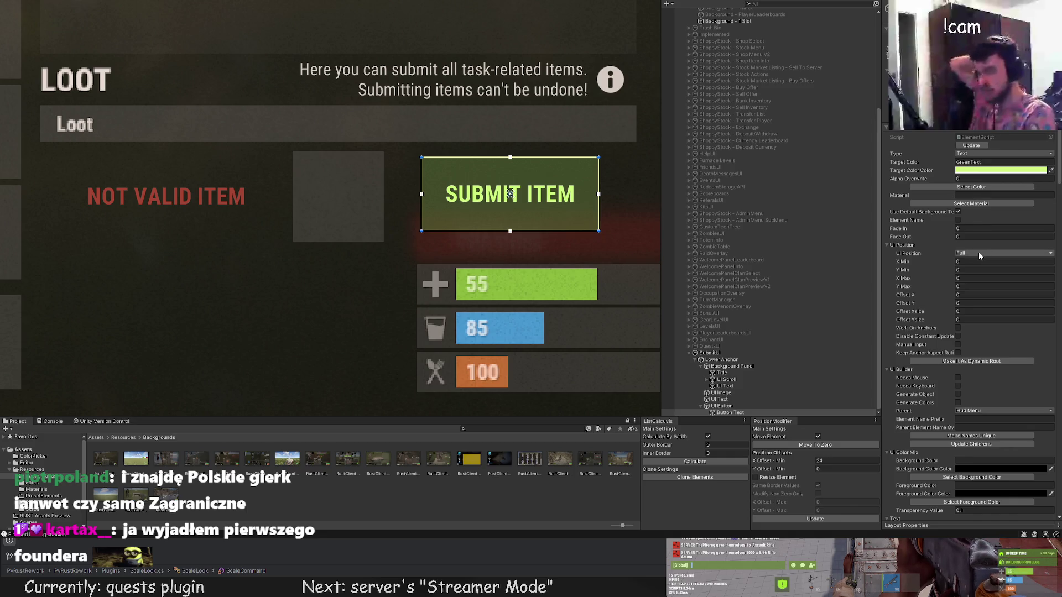
Trim the button's height slightly, set the label's UI Position to None and shift its left edge rightward.
click(770, 403)
scroll(514, 231, up, 1)
scroll(507, 175, up, 1)
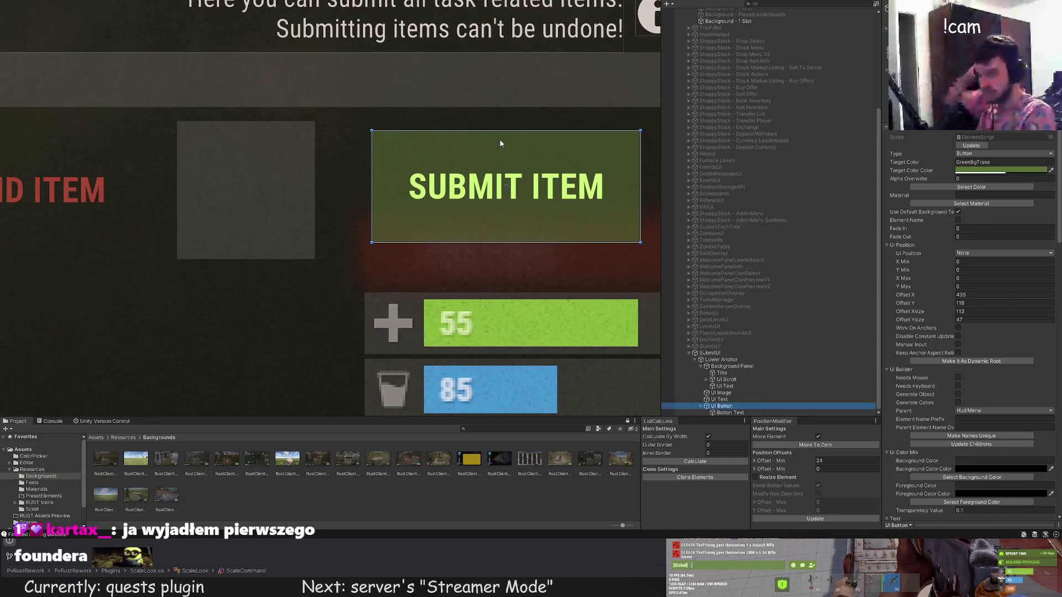
drag(507, 130, 507, 136)
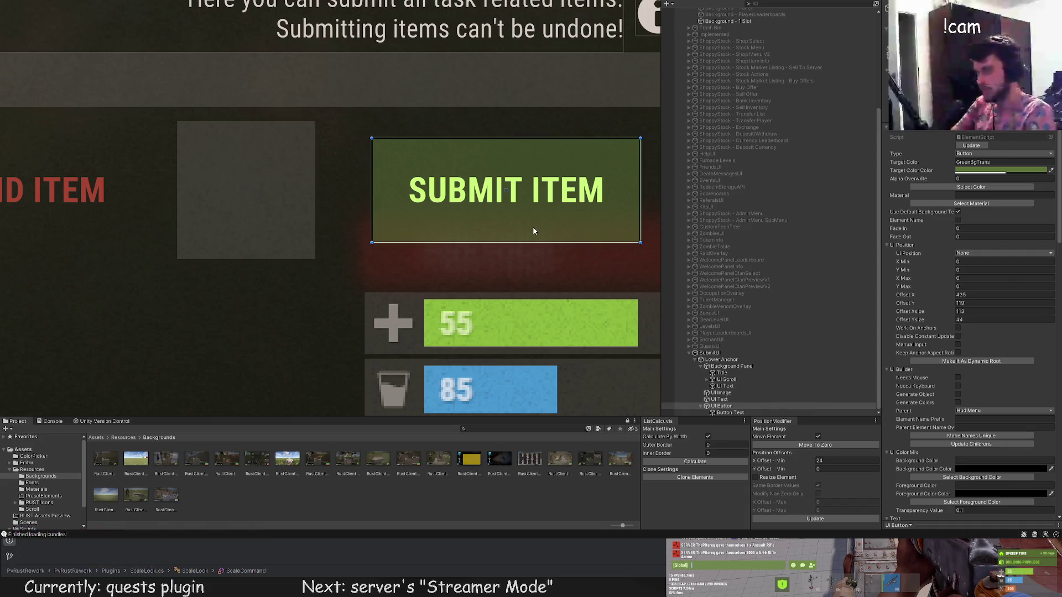
drag(493, 139, 494, 142)
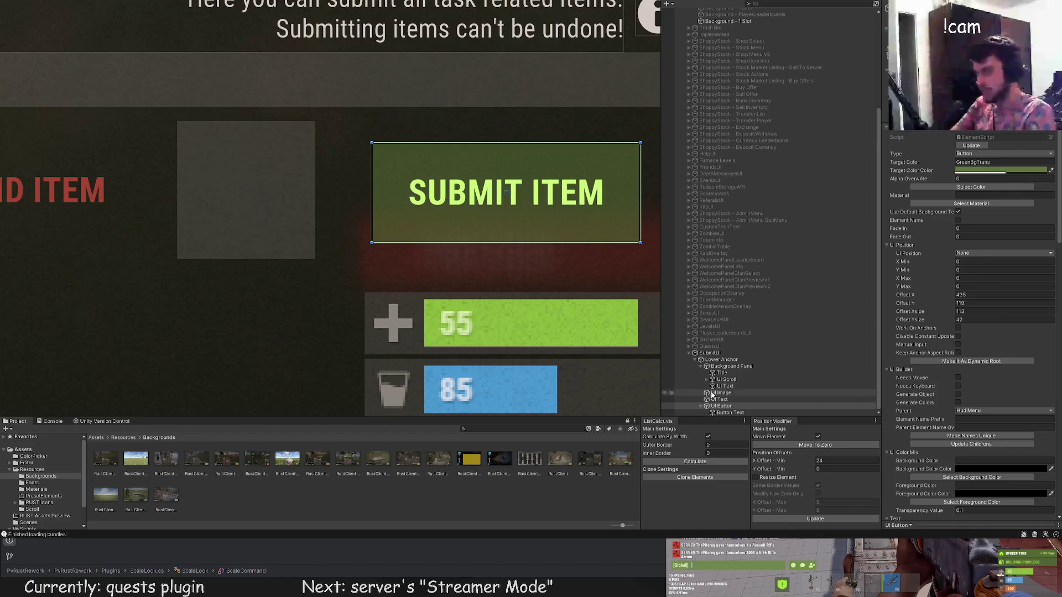
click(730, 412)
click(976, 261)
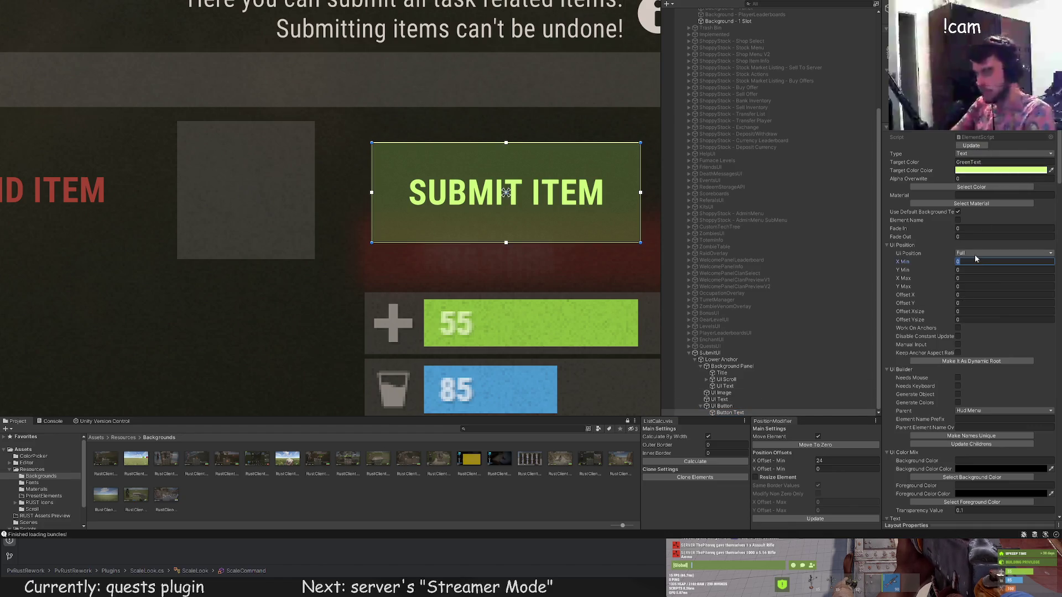
click(1004, 253)
drag(374, 165, 454, 175)
scroll(971, 383, down, 5)
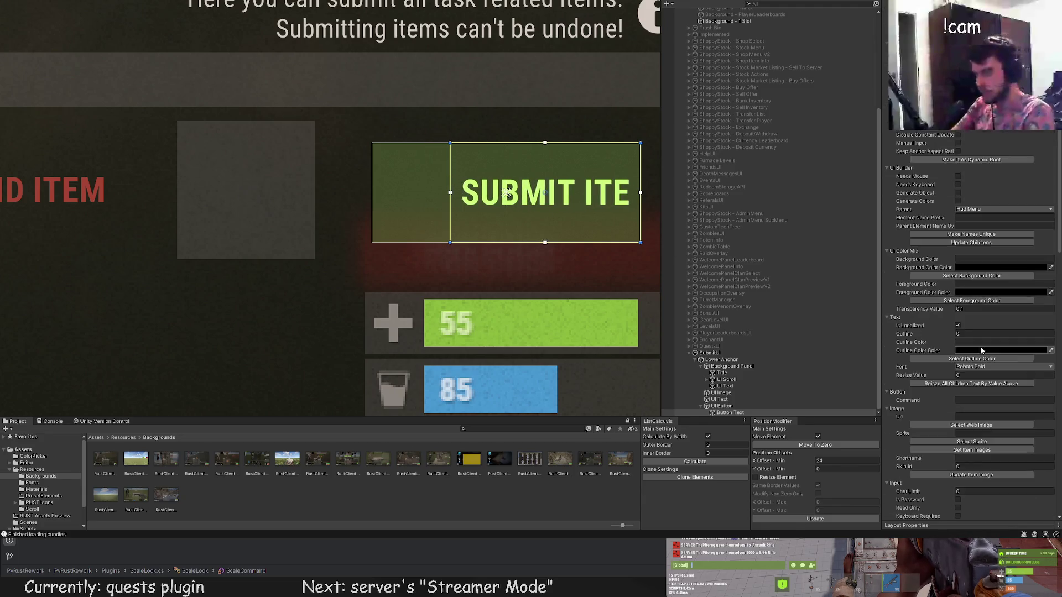
scroll(970, 383, down, 5)
scroll(971, 383, down, 5)
Break the label text into SUBMIT and ITEM on two lines and change its alignment.
click(913, 336)
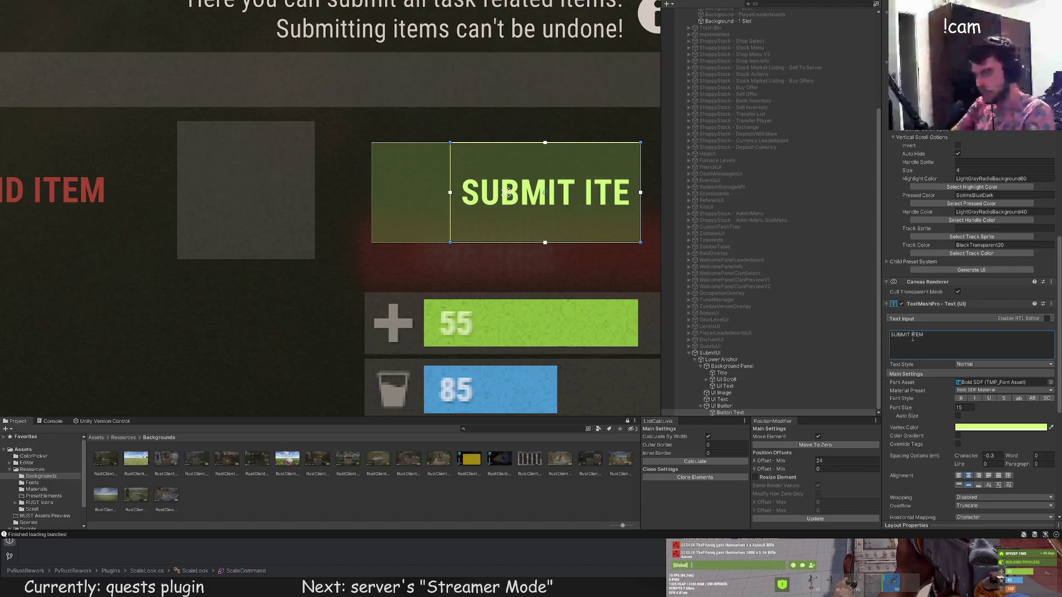
key(BackSpace)
key(Return)
scroll(540, 254, down, 2)
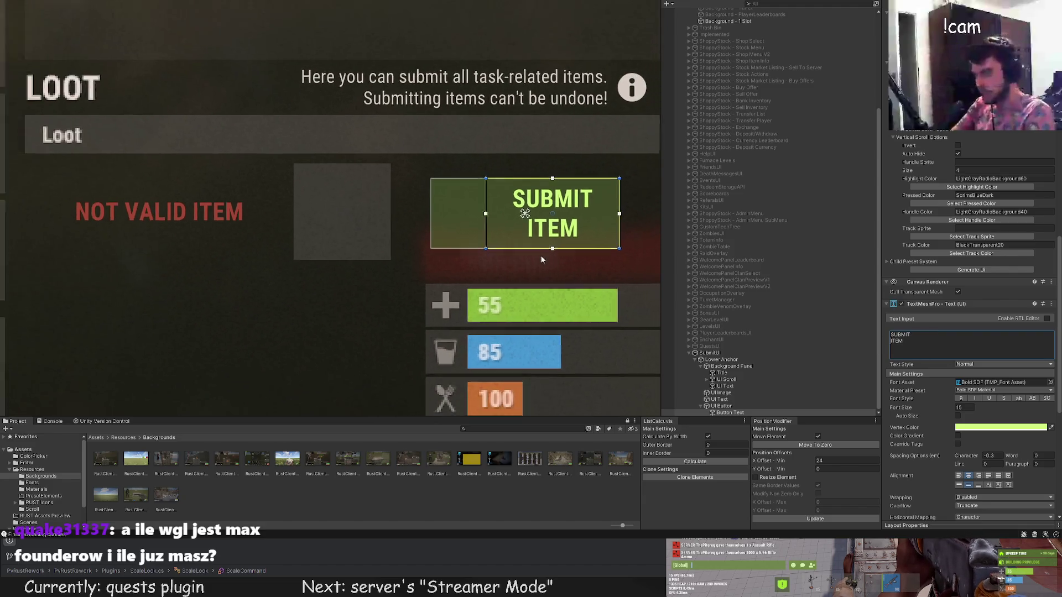
scroll(532, 232, down, 2)
scroll(896, 332, down, 1)
click(959, 454)
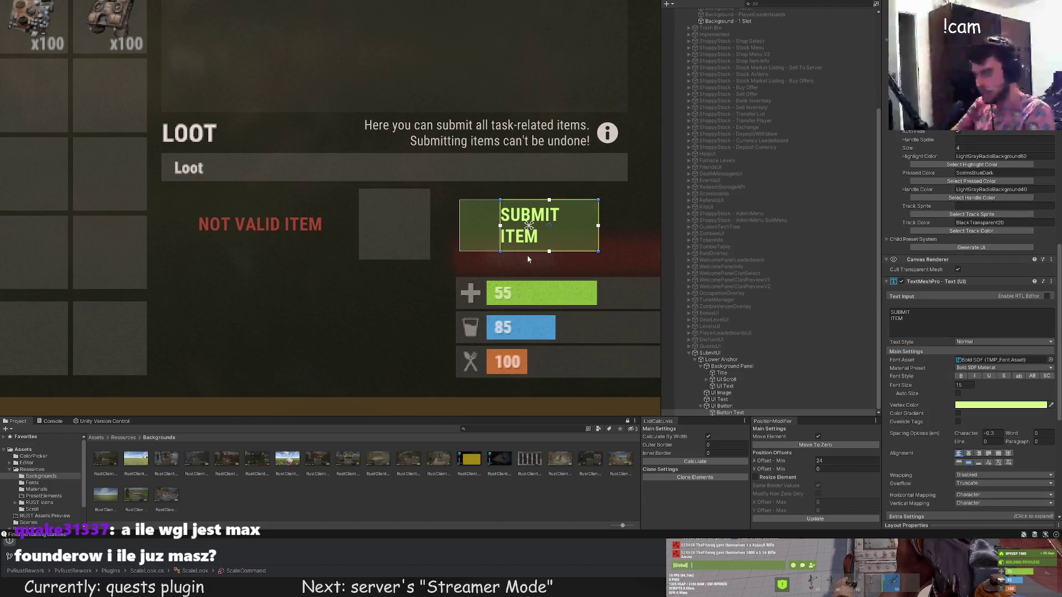
scroll(485, 189, down, 1)
scroll(479, 189, down, 1)
scroll(469, 190, down, 1)
click(535, 230)
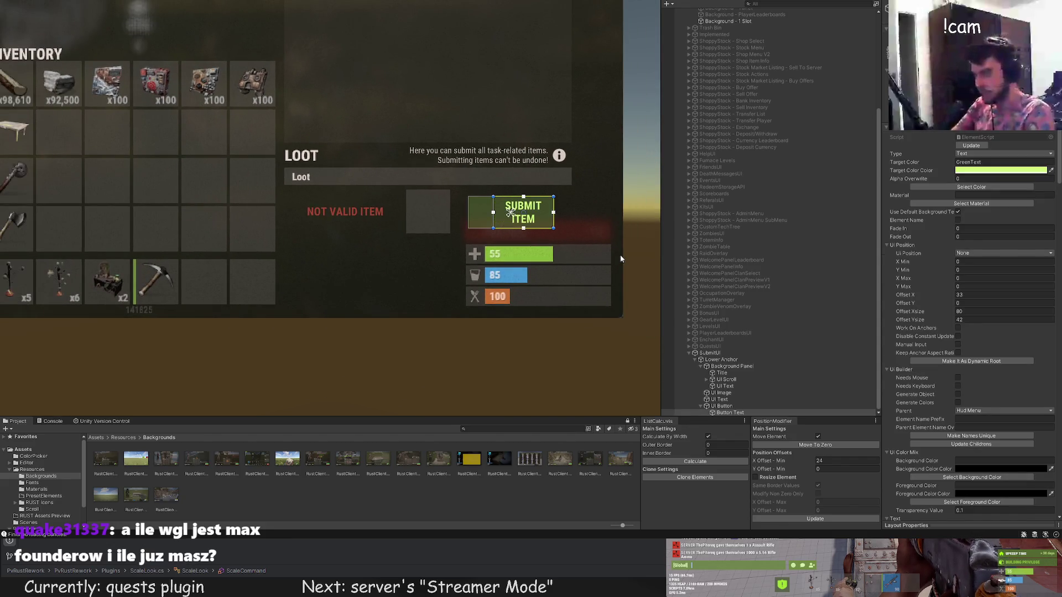
scroll(531, 243, up, 1)
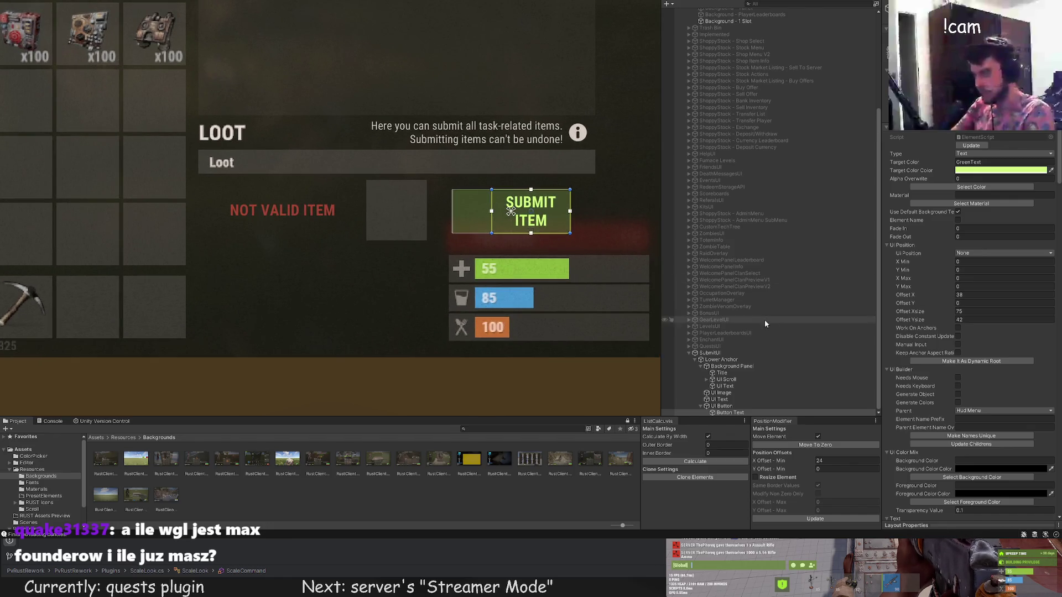
click(736, 407)
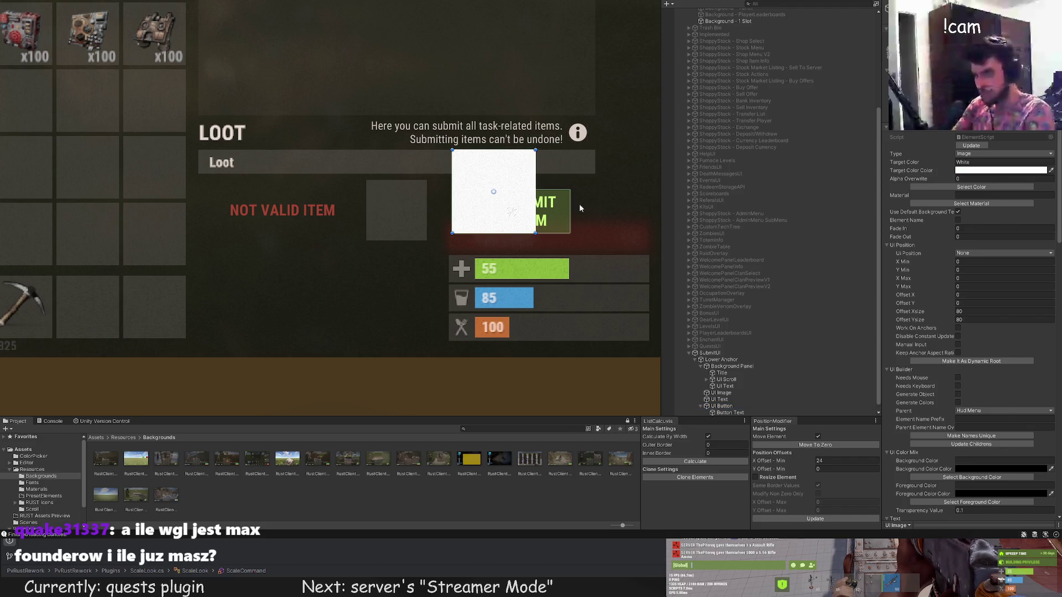
scroll(579, 207, up, 1)
scroll(474, 220, up, 1)
scroll(441, 195, up, 1)
scroll(422, 190, up, 2)
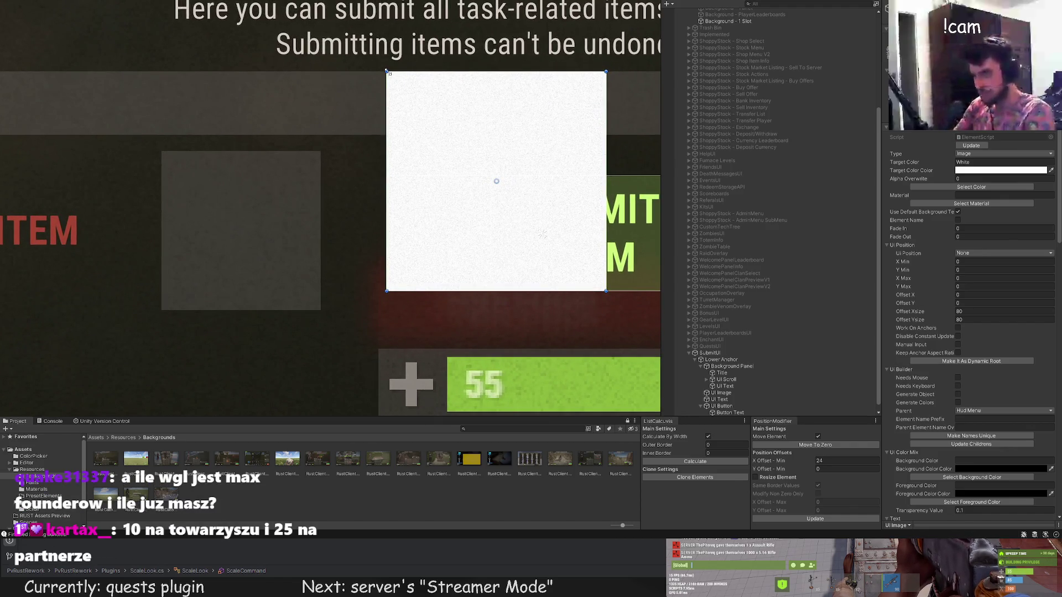
Shorten the white image to the button's height and list all sprite assets in the browser.
drag(387, 72, 388, 177)
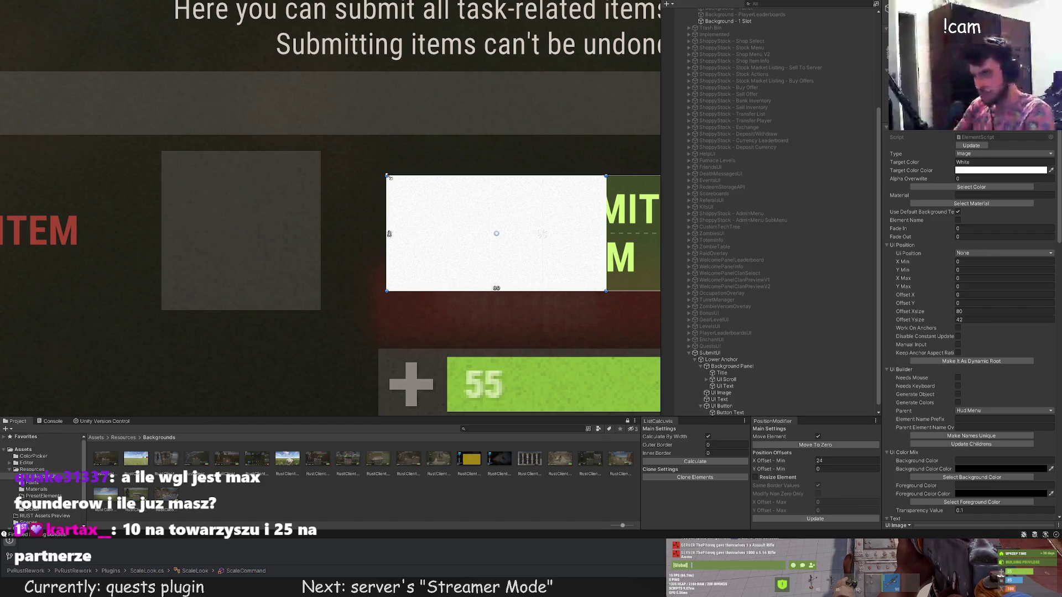
drag(599, 194, 488, 194)
scroll(977, 272, down, 5)
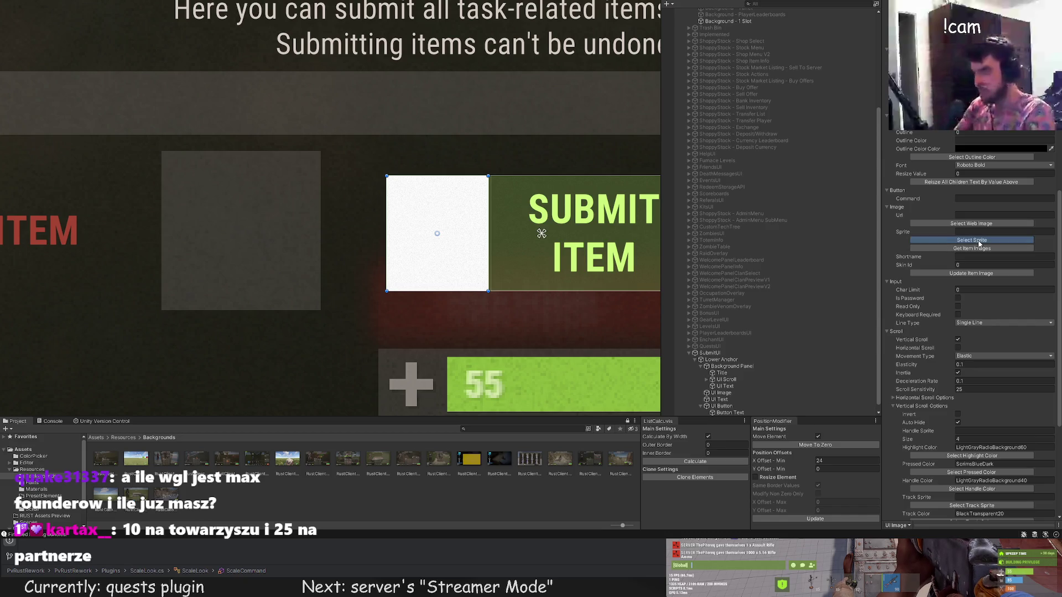
click(972, 239)
click(175, 30)
text(subm)
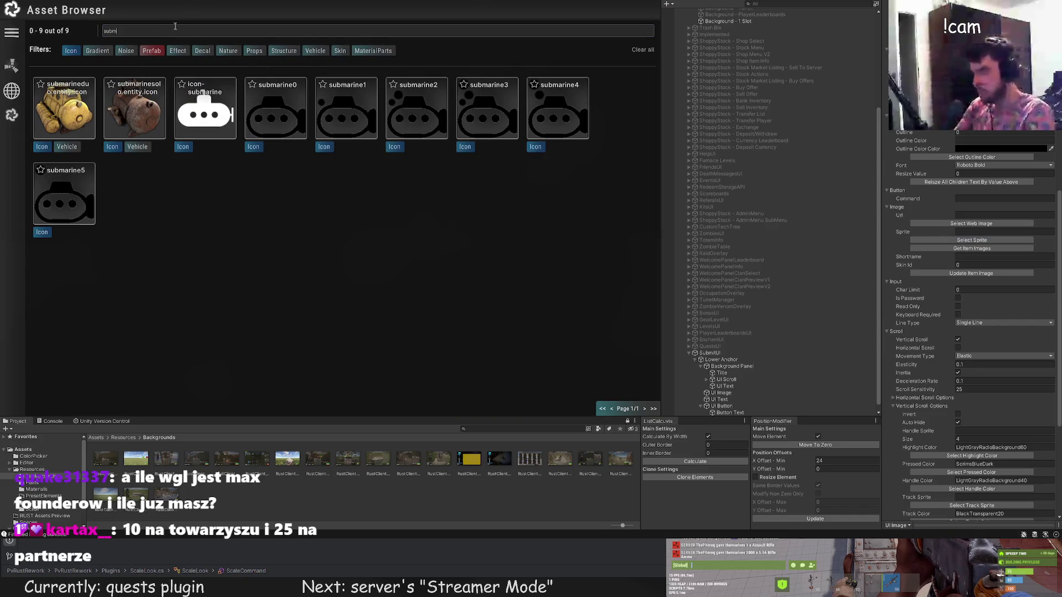
key(BackSpace)
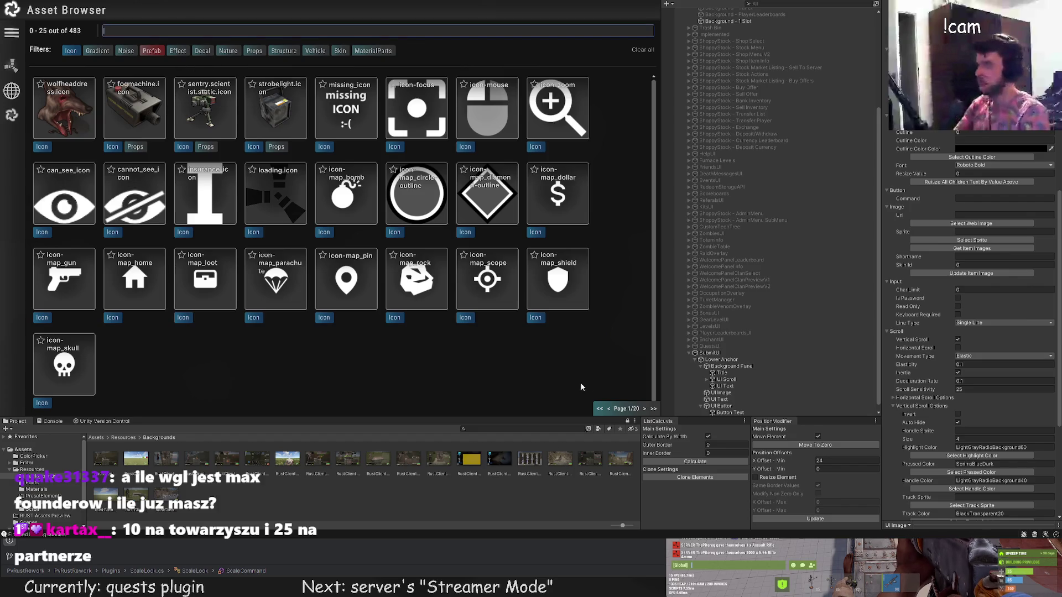
Page through the Asset Browser and assign the download arrow sprite to the image.
click(644, 409)
click(644, 410)
click(644, 409)
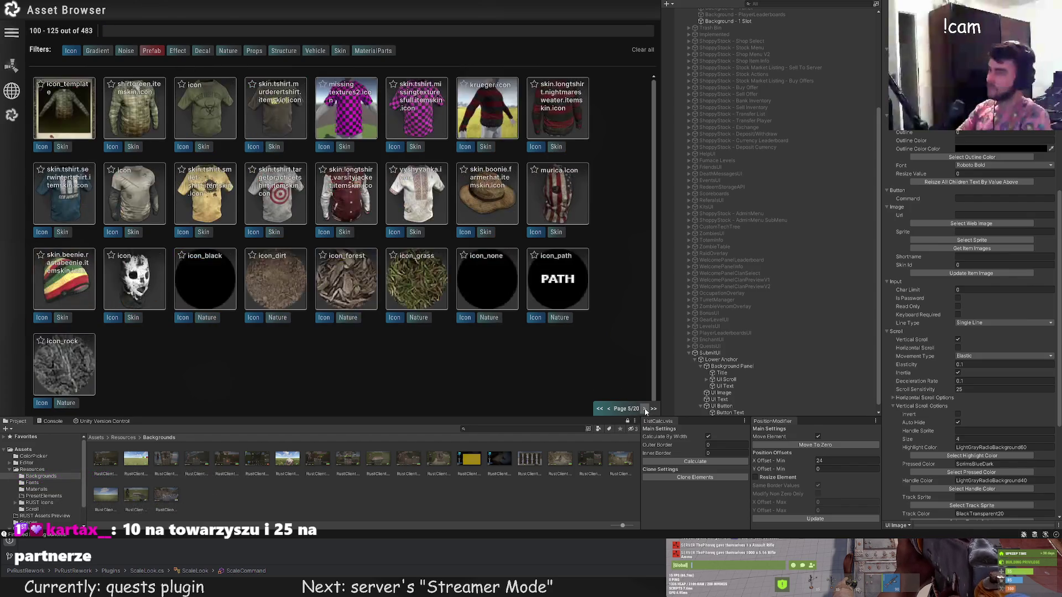
click(646, 409)
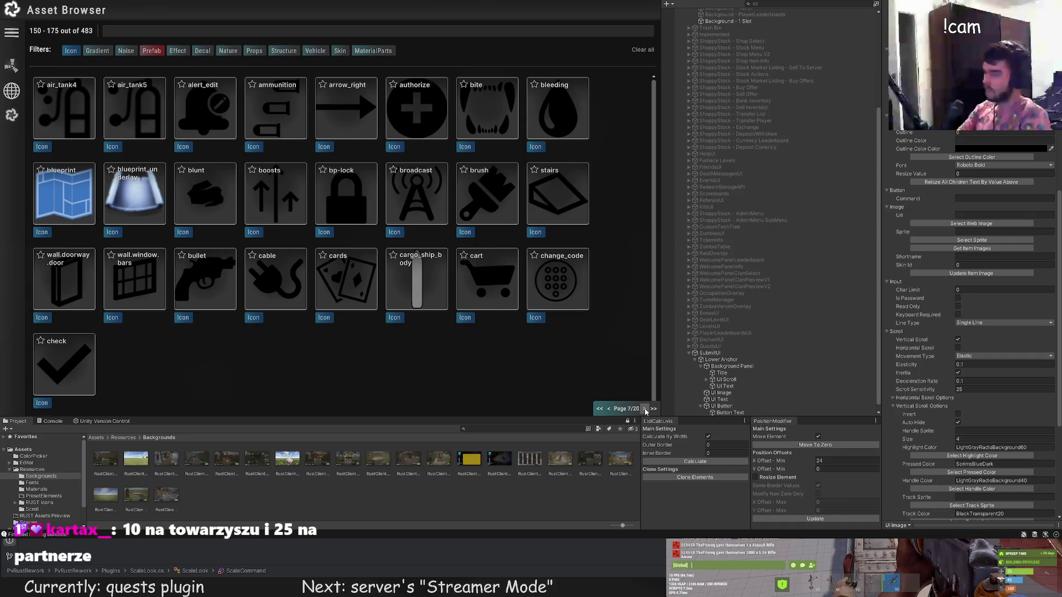
click(646, 410)
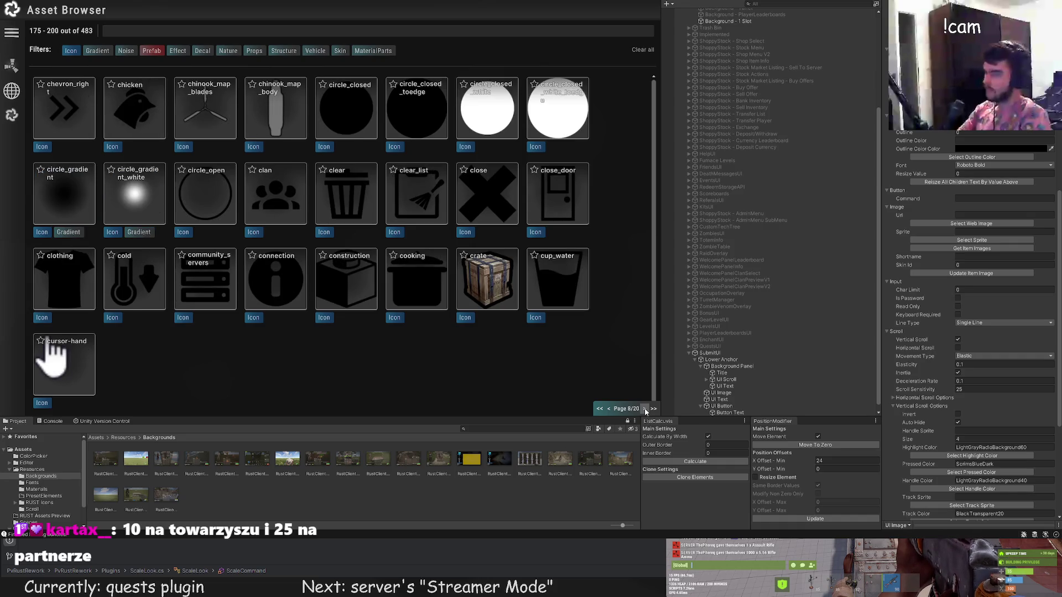
click(646, 409)
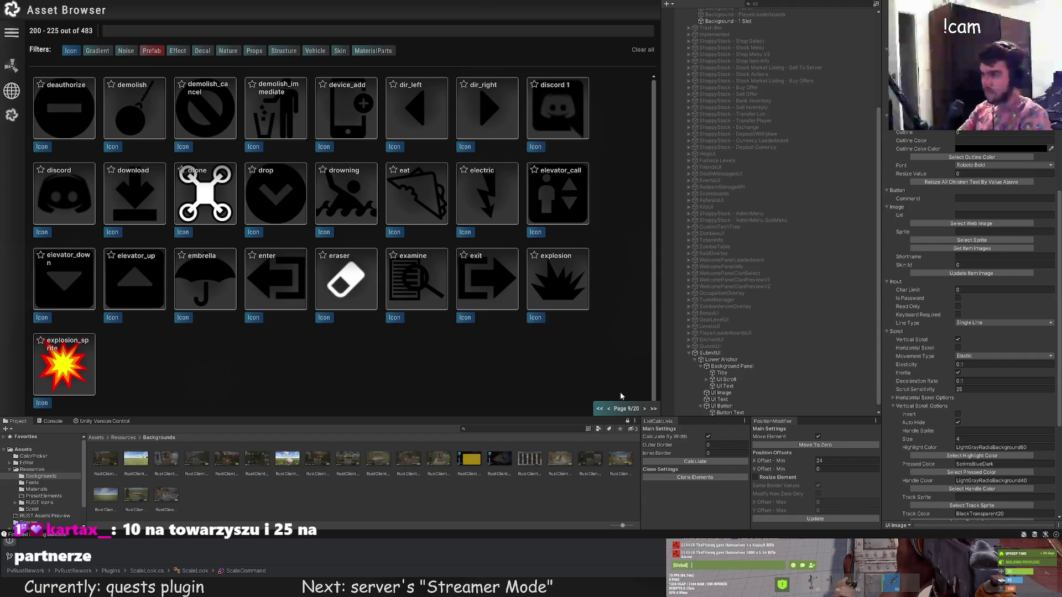
click(131, 199)
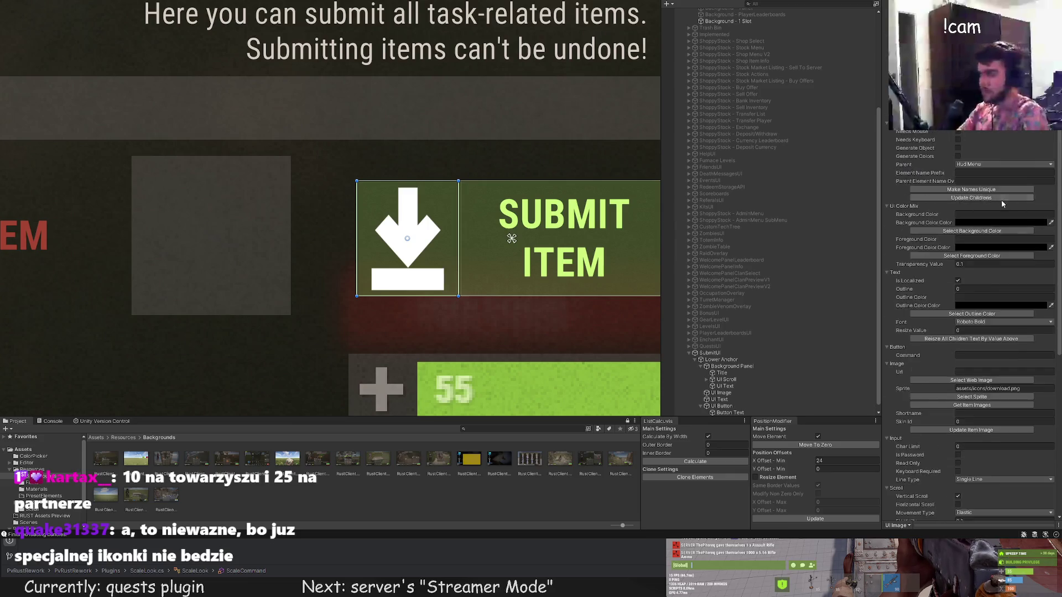
Colour the download icon GreenText lime green and shrink it inside the button.
click(995, 189)
click(145, 136)
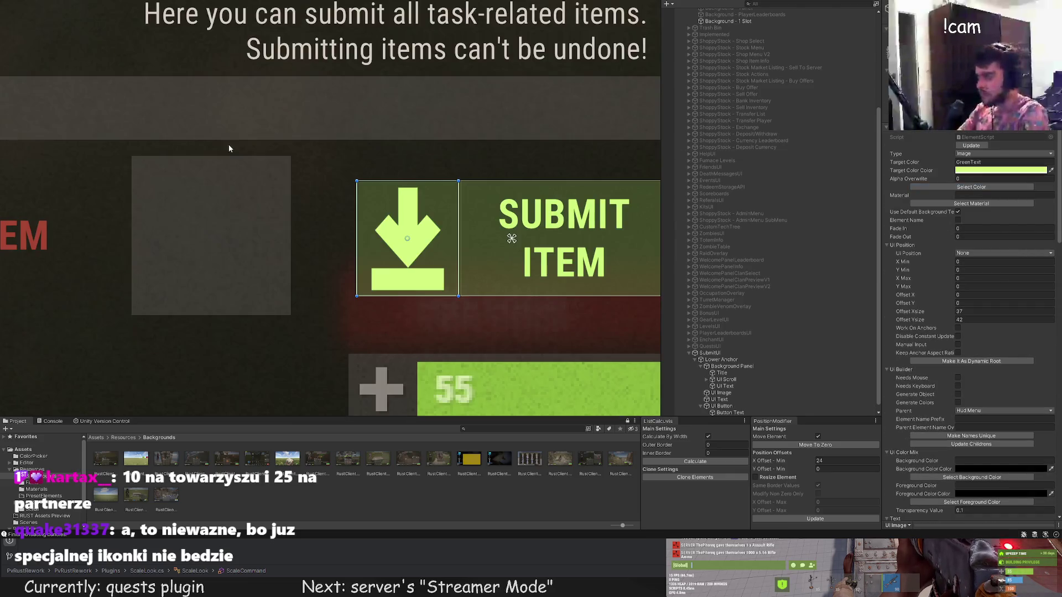
scroll(401, 196, up, 3)
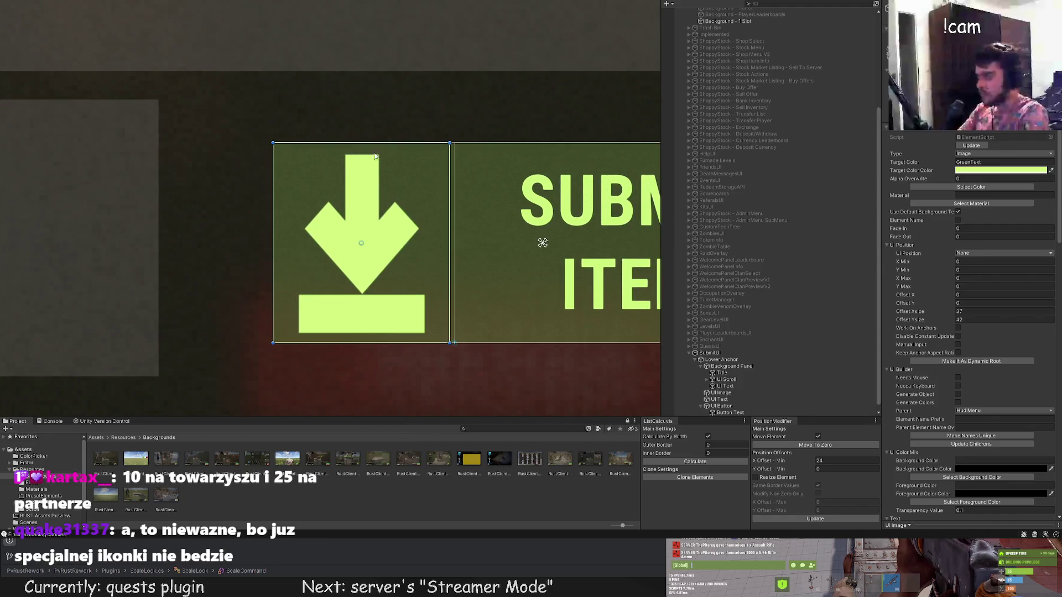
mouse_move(384, 145)
mouse_down()
mouse_move(376, 223)
mouse_move(418, 229)
mouse_move(386, 246)
mouse_move(578, 236)
mouse_move(397, 230)
mouse_up()
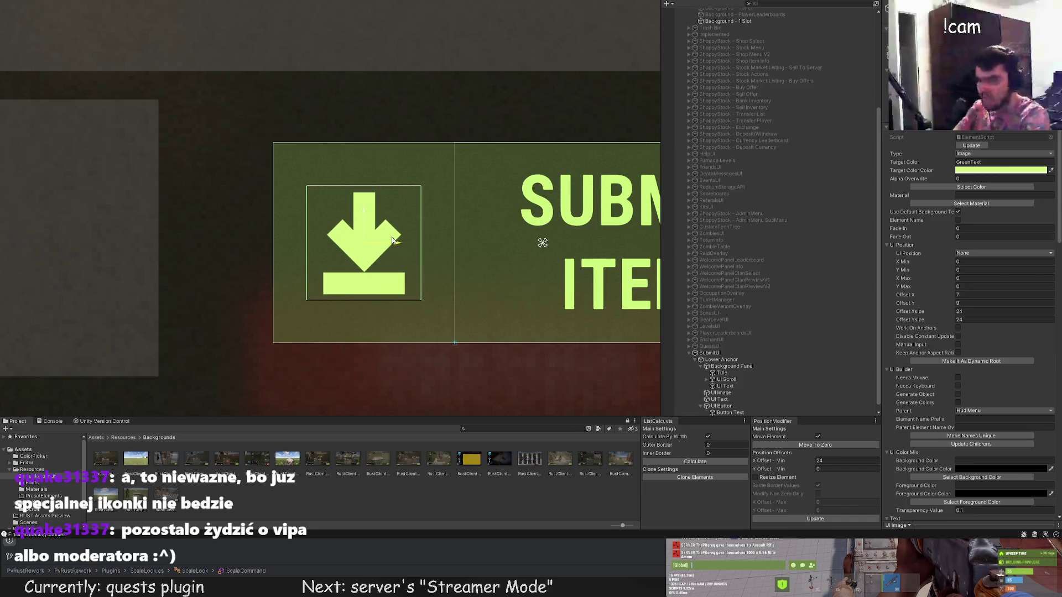
scroll(398, 229, down, 3)
scroll(394, 224, down, 3)
scroll(390, 231, down, 3)
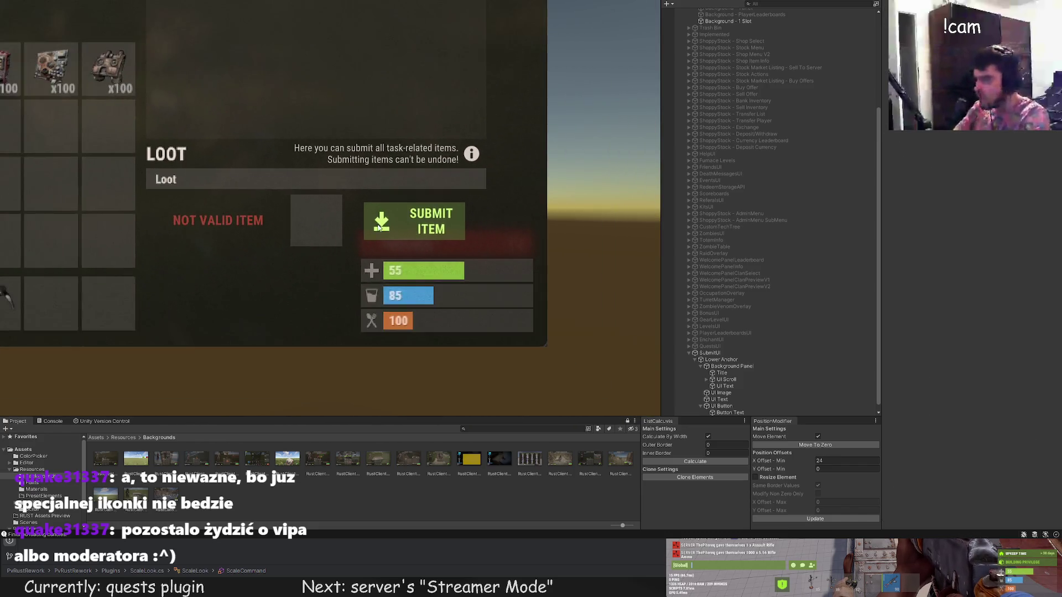
scroll(383, 235, down, 2)
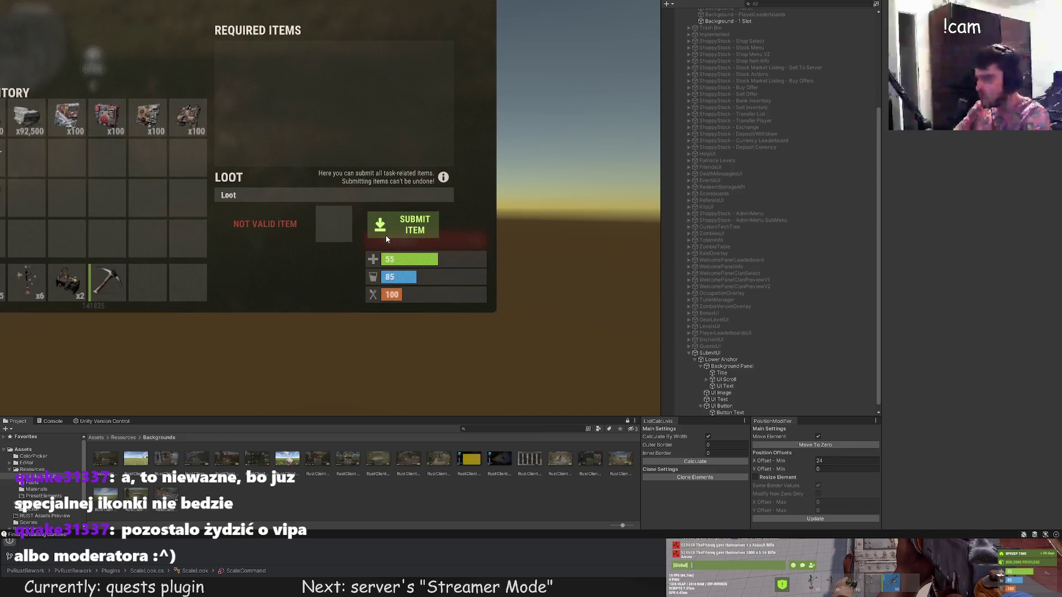
Select the UI Button and bring up its colour swatches.
drag(386, 235, 428, 213)
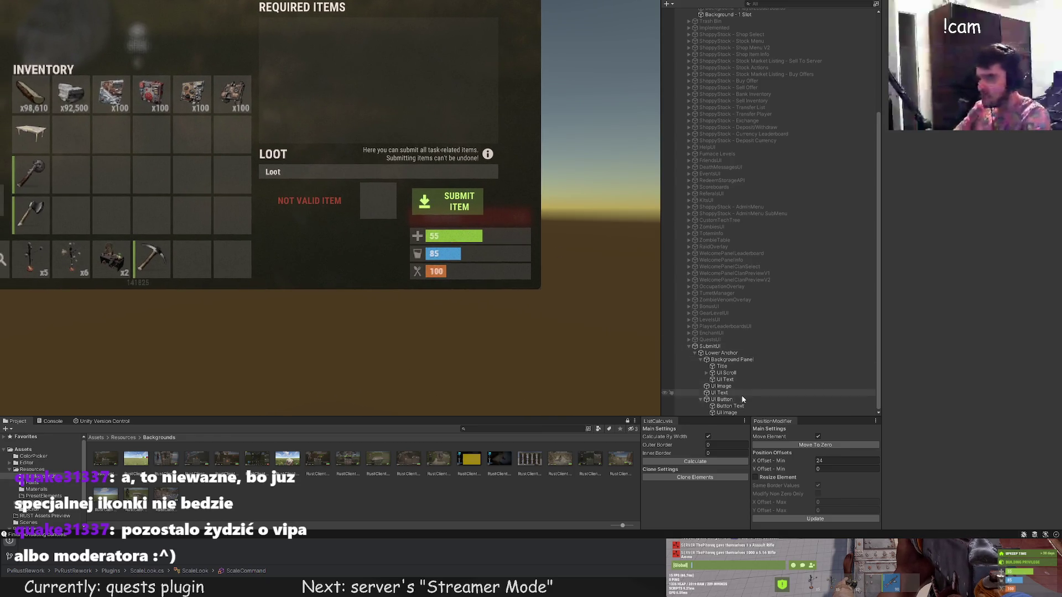
click(739, 398)
click(980, 188)
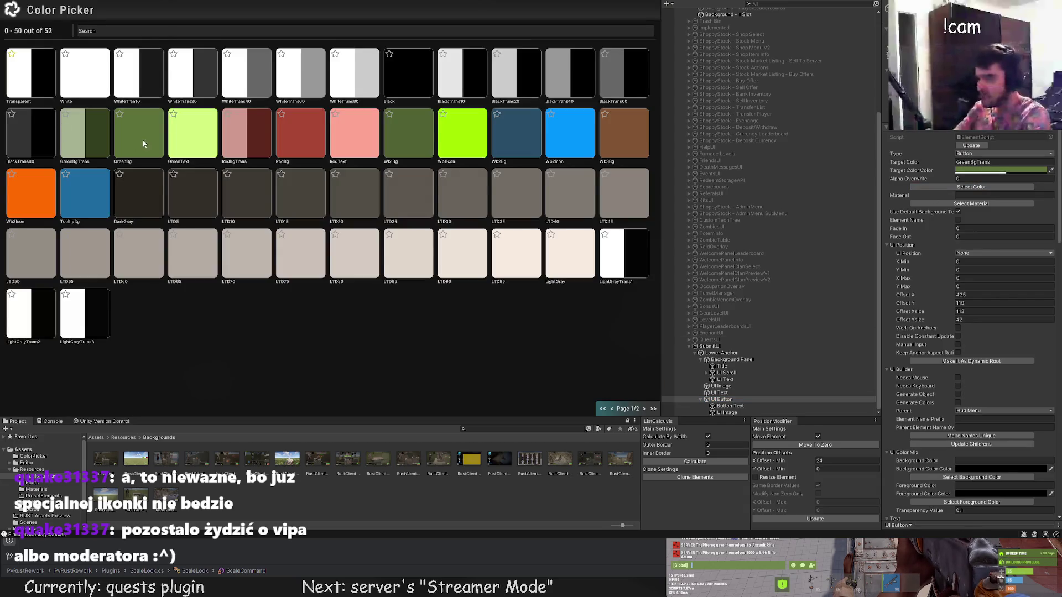
Apply the GreenBg colour to the button, then check the icon image and deselect to view the result.
click(143, 140)
click(237, 231)
drag(236, 231, 275, 218)
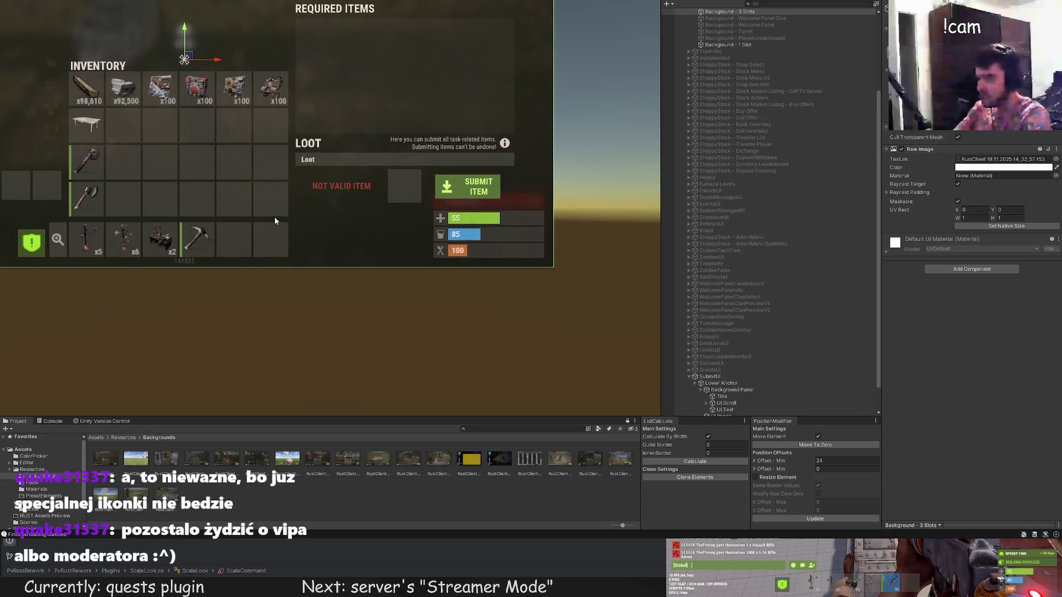
click(374, 202)
scroll(374, 202, up, 2)
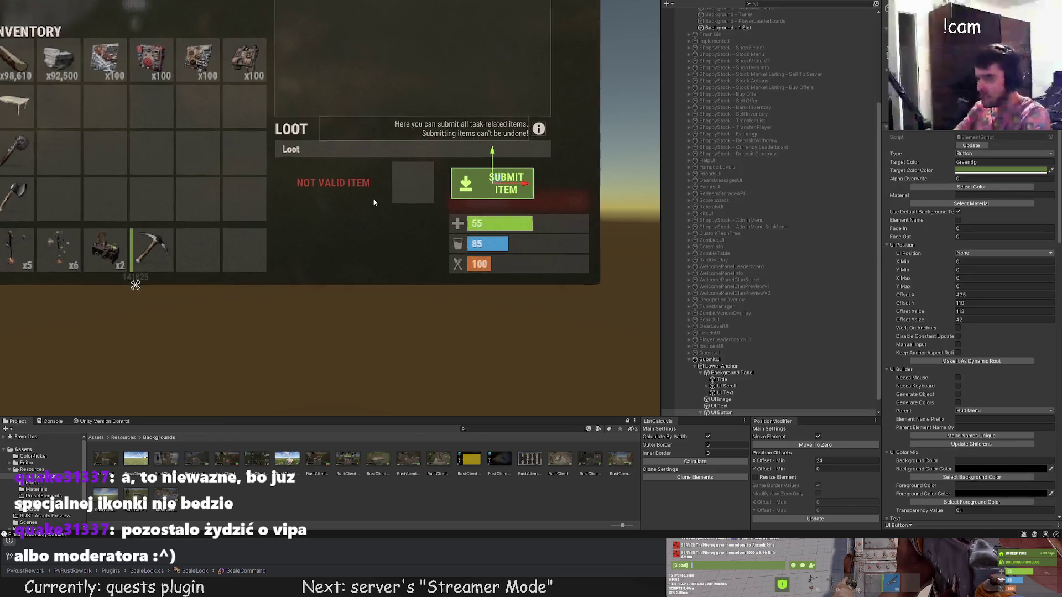
scroll(374, 202, up, 2)
scroll(767, 369, down, 1)
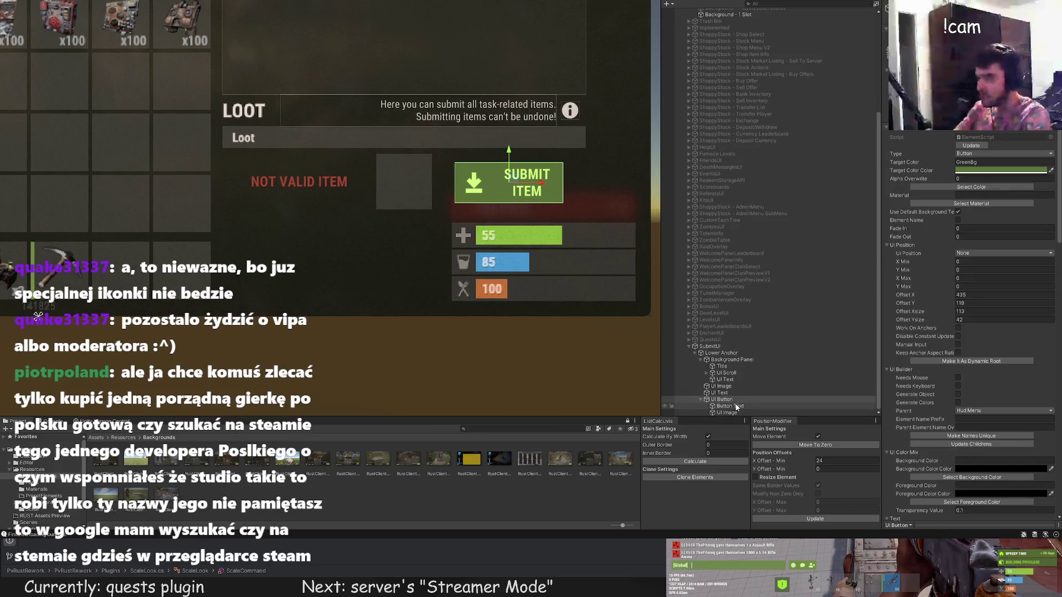
click(729, 412)
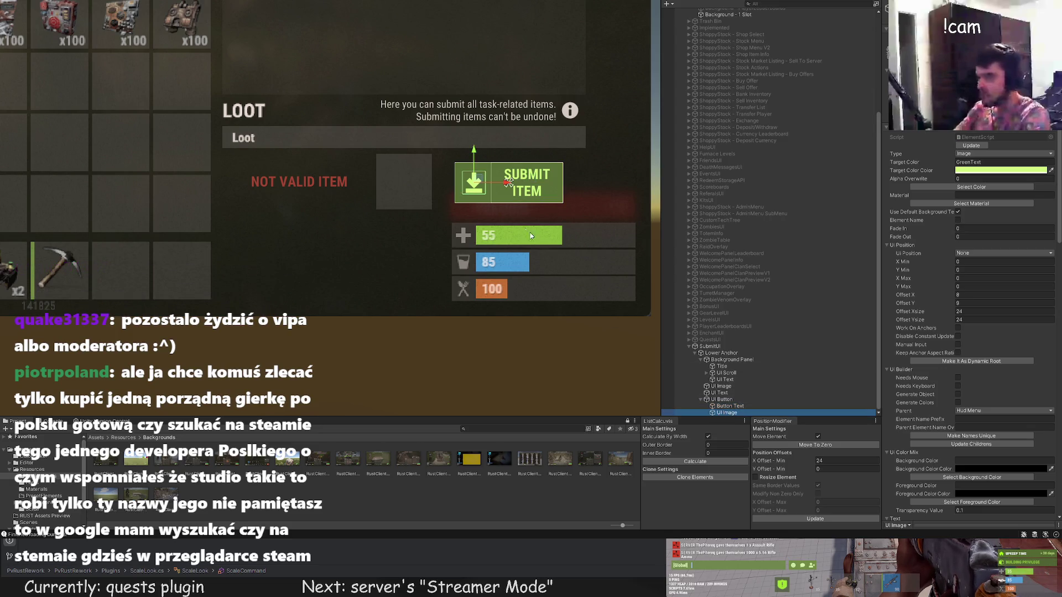
scroll(515, 218, down, 2)
click(497, 201)
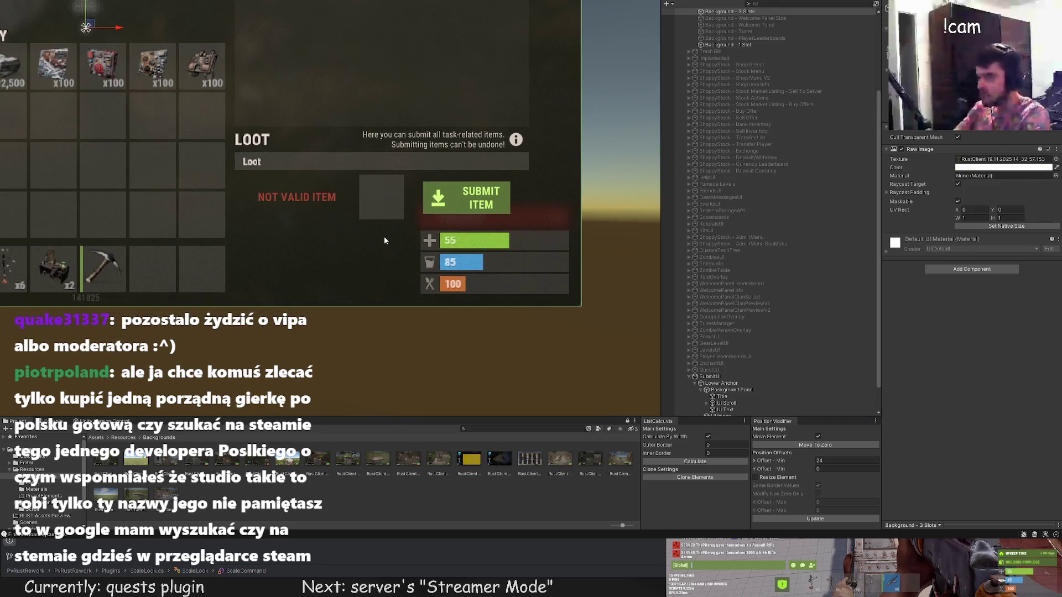
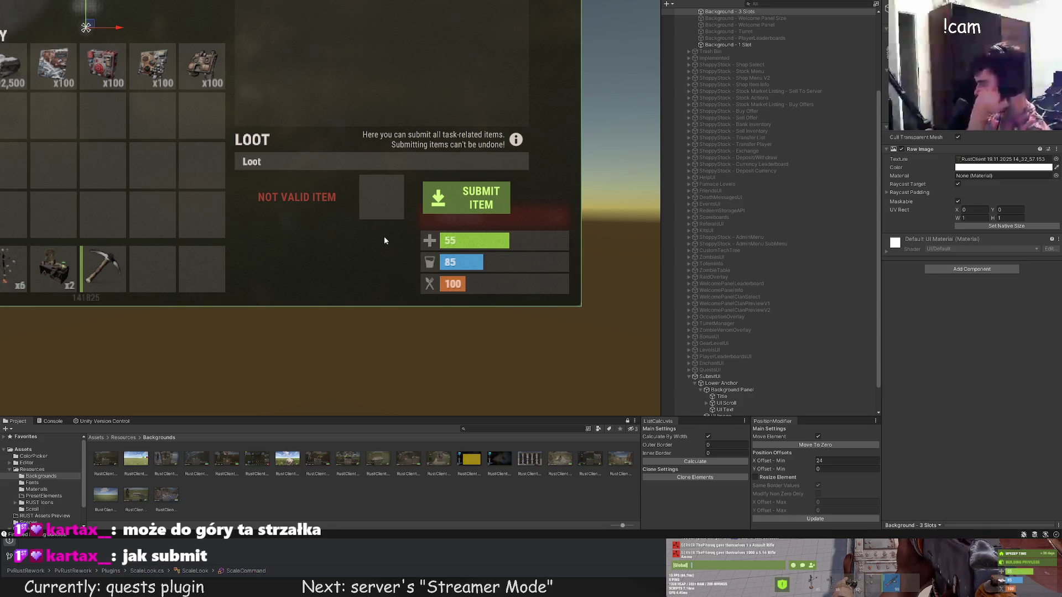
scroll(382, 234, up, 1)
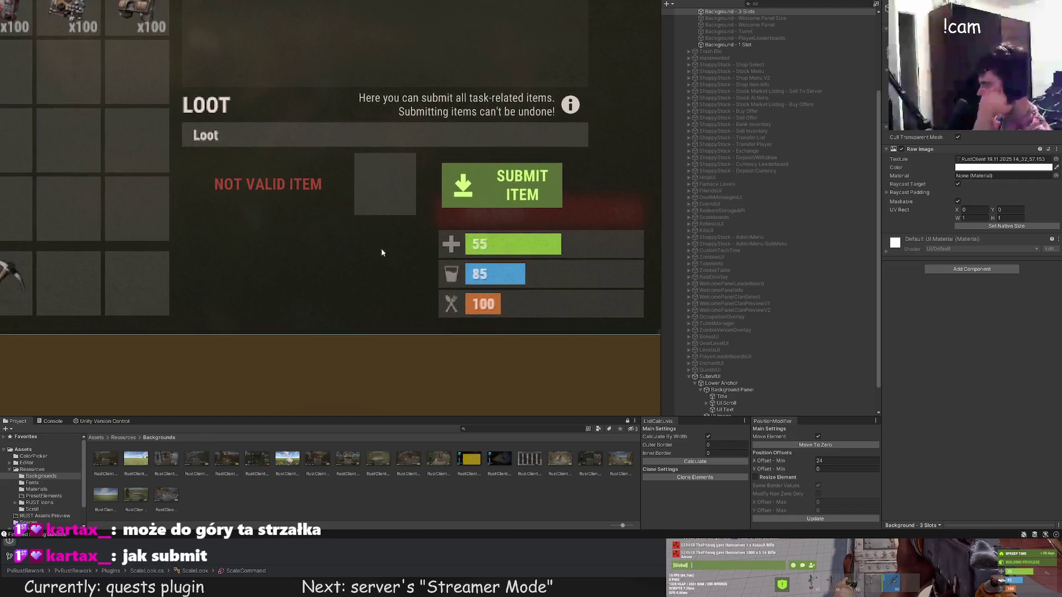
scroll(377, 247, up, 2)
Frame the loot panel and select the submit-item UI Button under SubmitUI.
drag(374, 246, 376, 280)
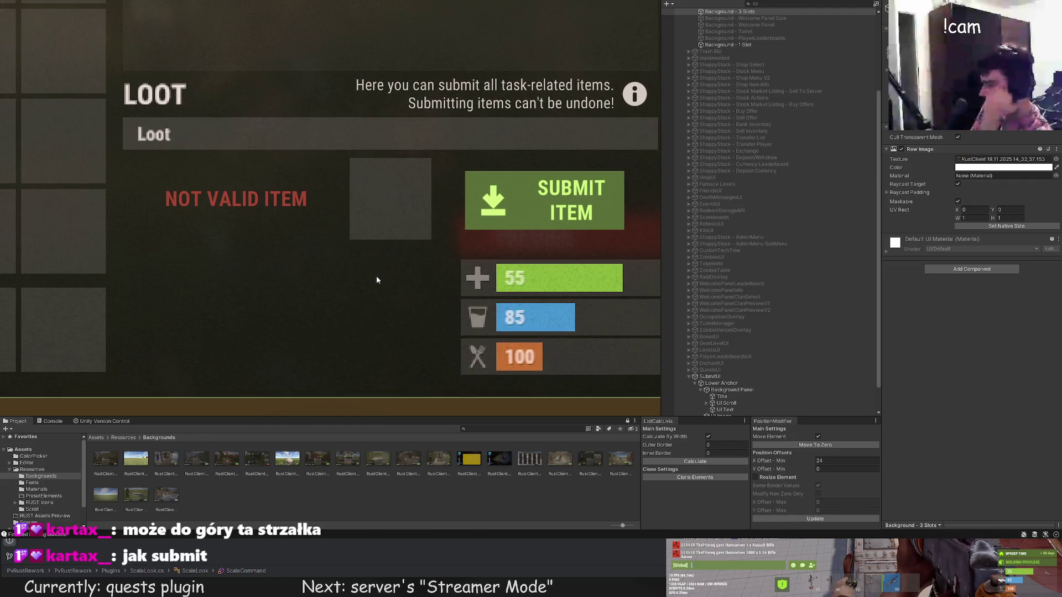
scroll(320, 337, up, 1)
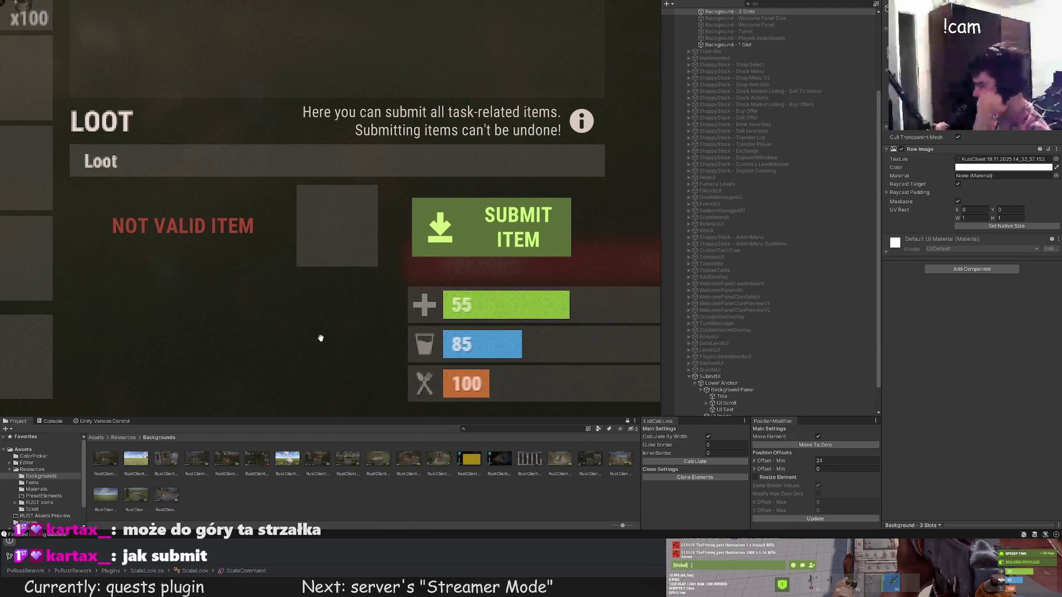
scroll(285, 340, up, 1)
scroll(285, 339, up, 1)
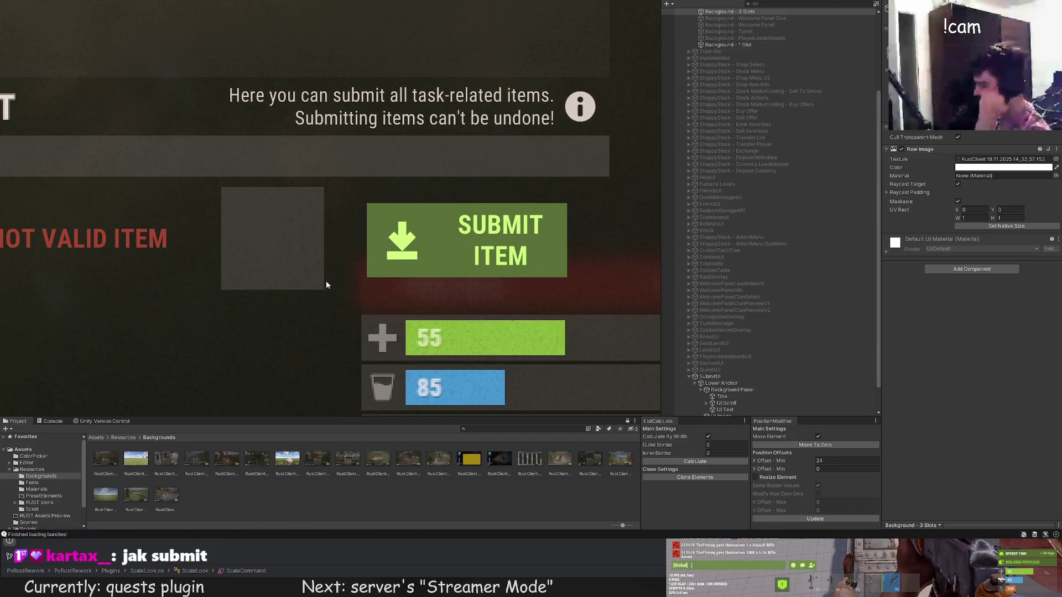
scroll(767, 291, down, 2)
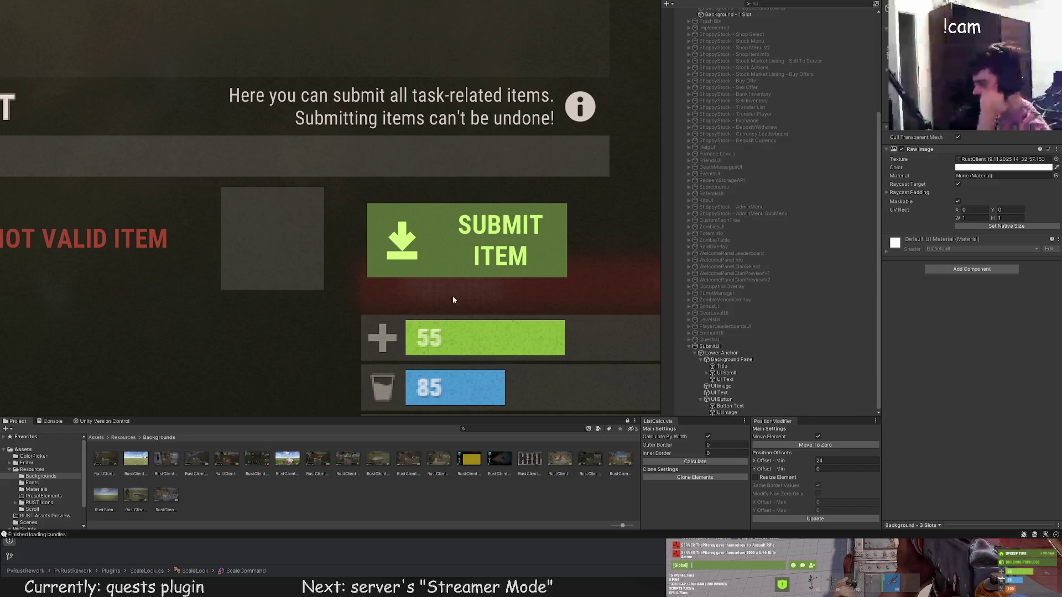
drag(452, 297, 467, 269)
click(731, 400)
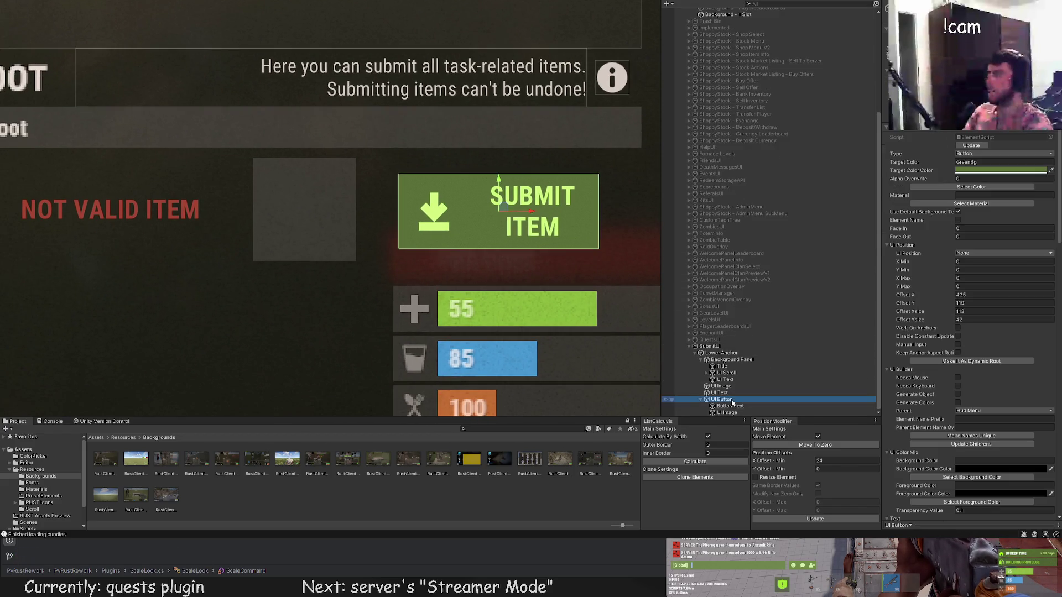
scroll(467, 210, up, 2)
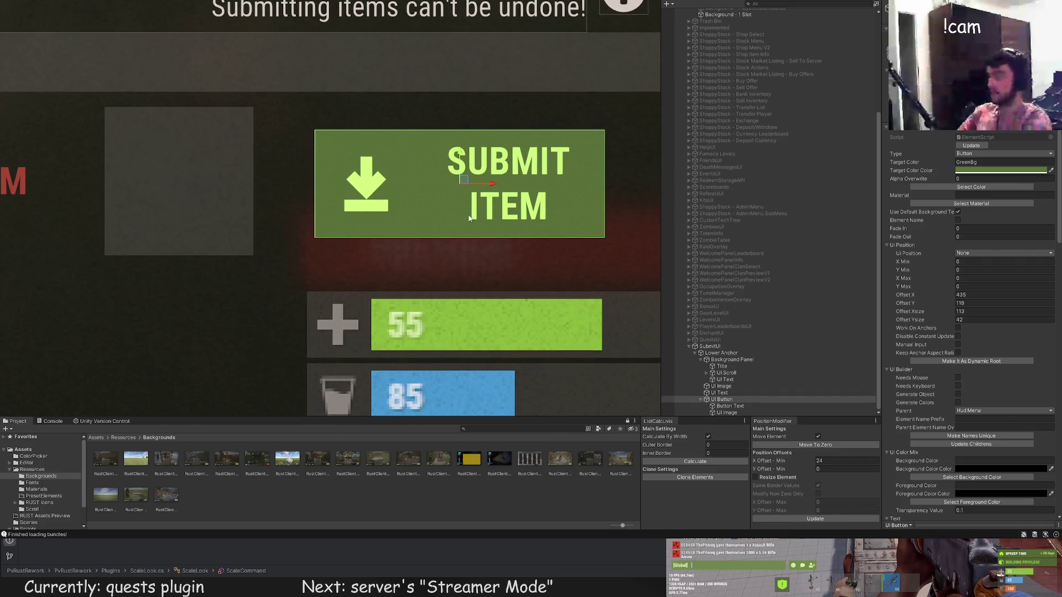
click(746, 412)
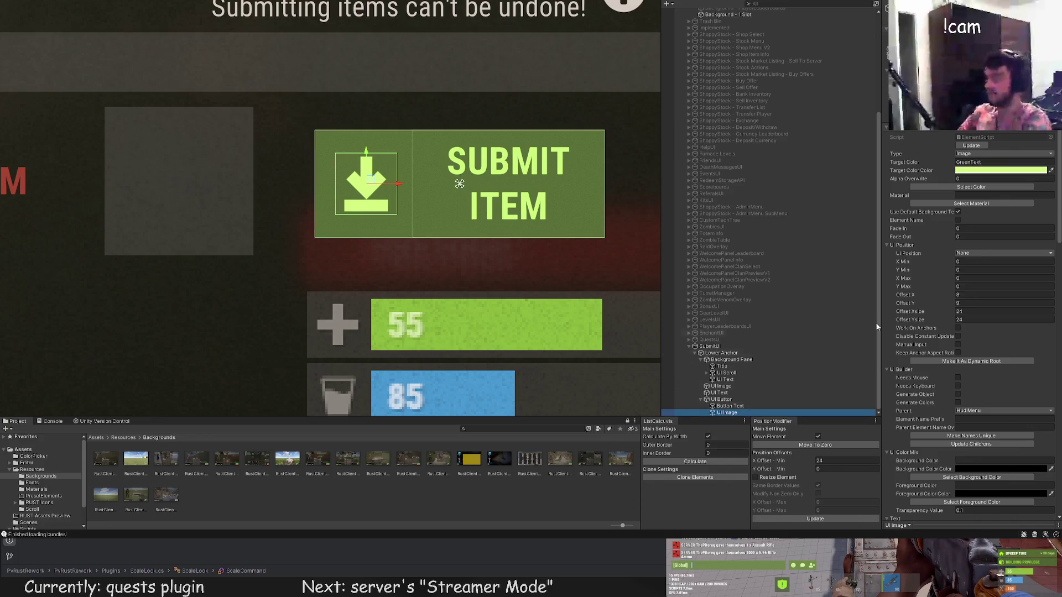
scroll(971, 332, down, 3)
scroll(976, 375, down, 3)
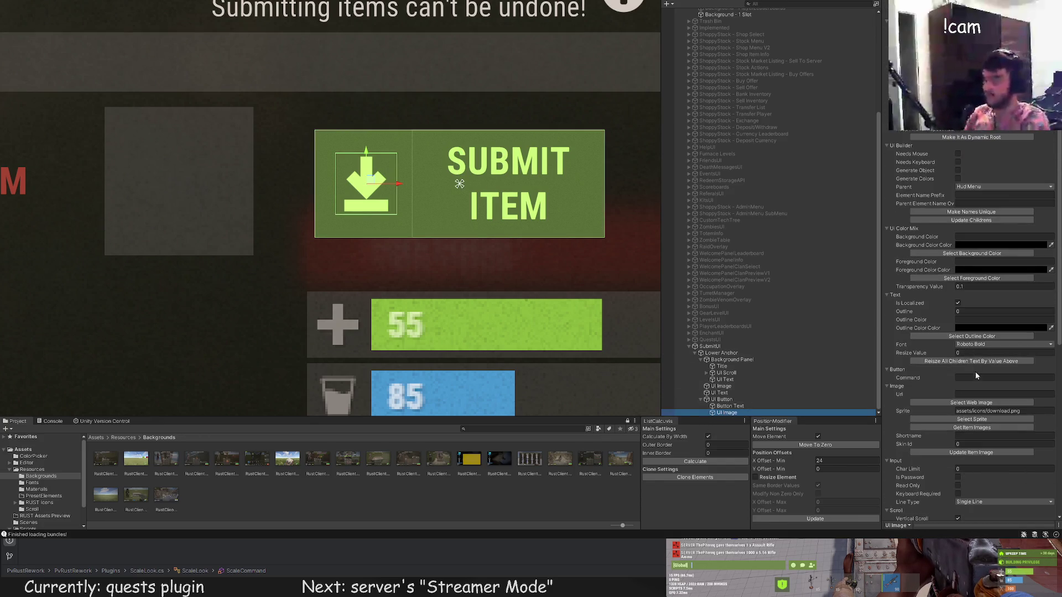
click(972, 418)
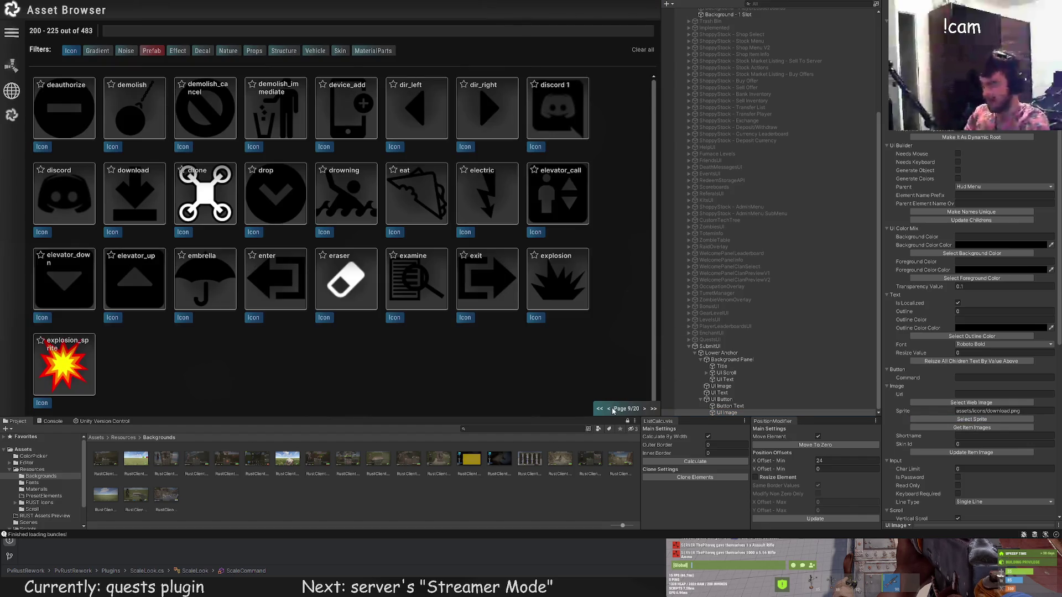
click(645, 409)
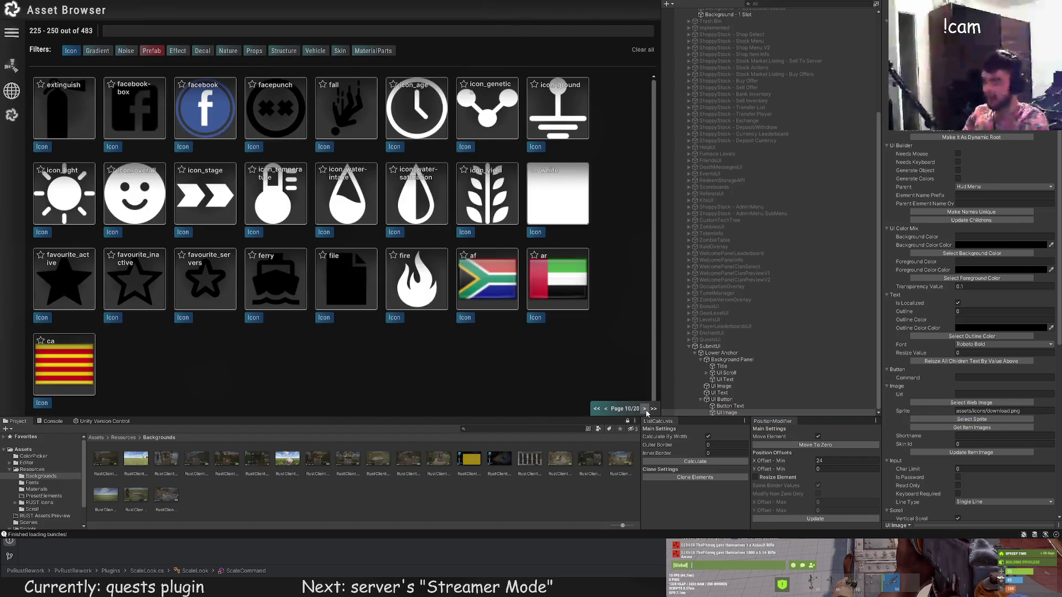
click(645, 410)
click(644, 409)
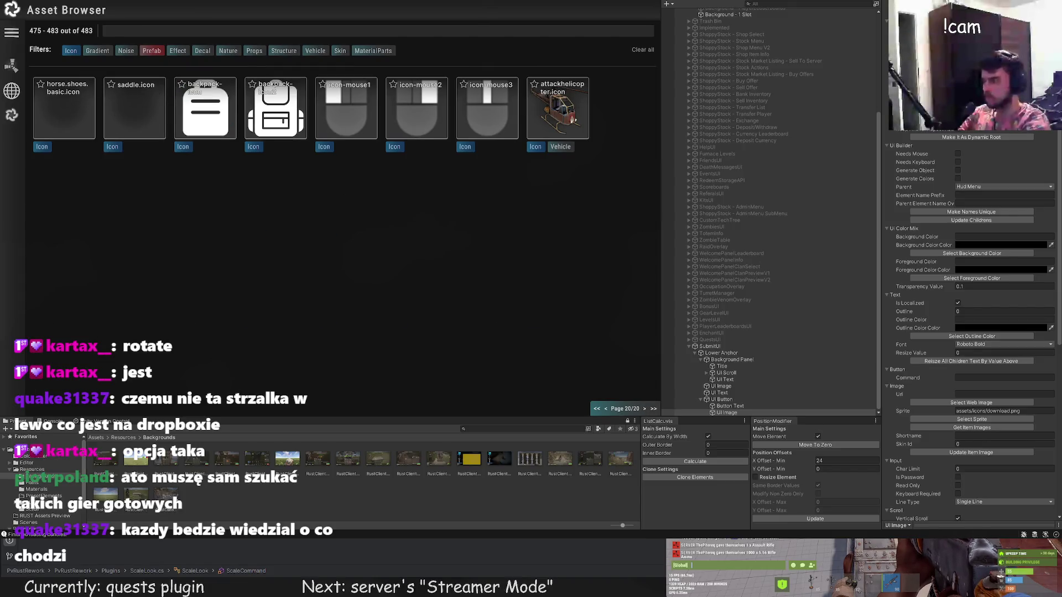
key(Escape)
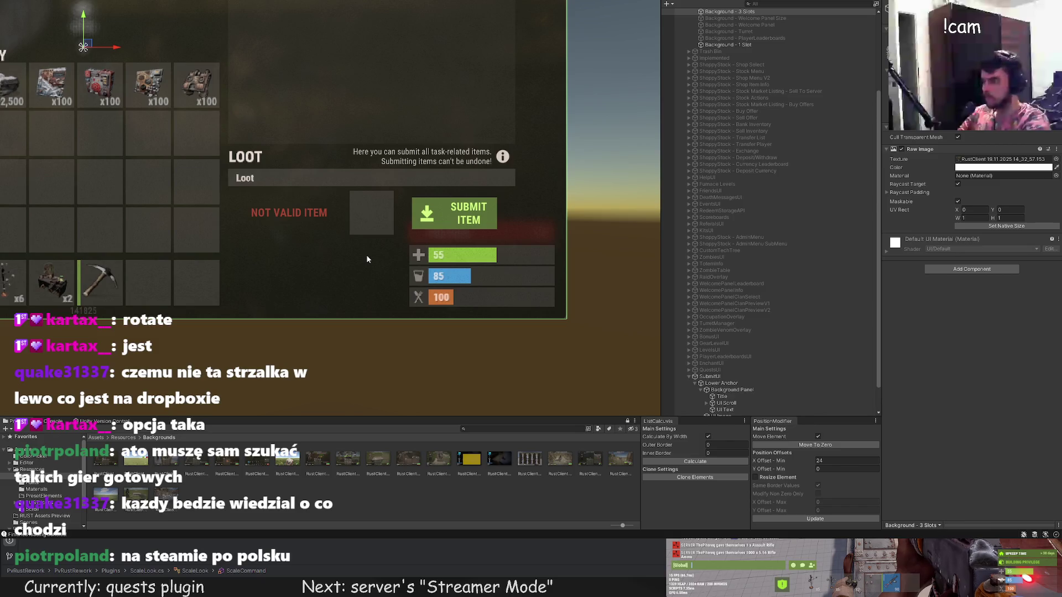
scroll(366, 255, down, 3)
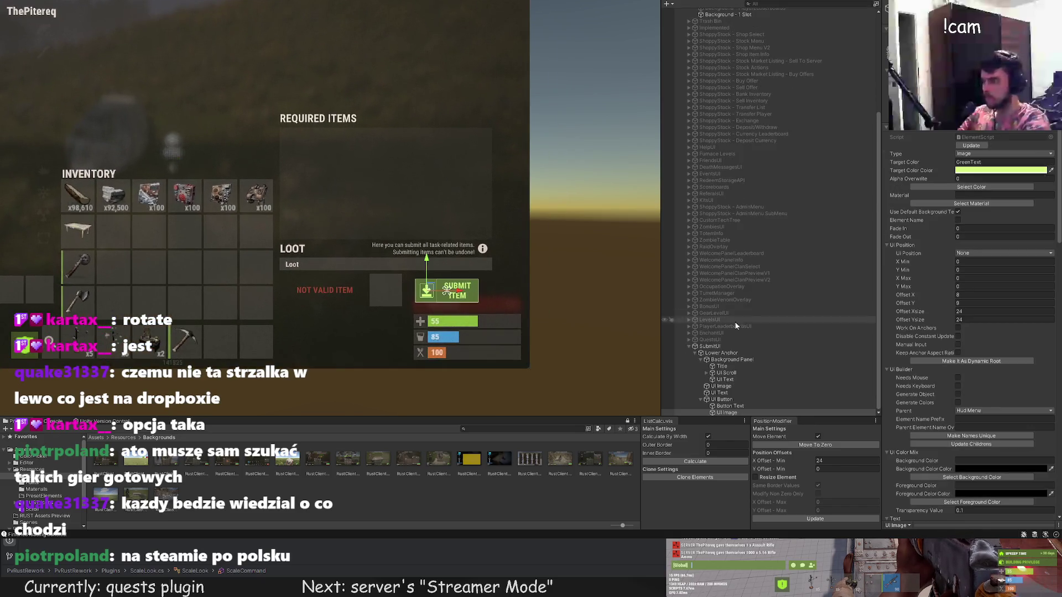
Select the Scroll Content object inside UI Scroll > Scroll Viewport.
click(734, 395)
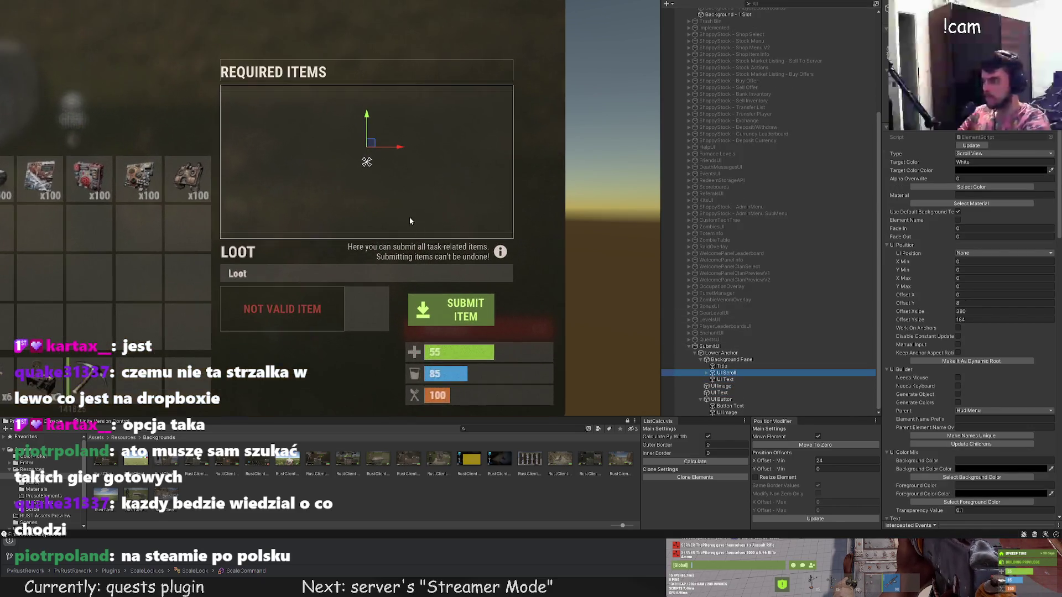
click(712, 373)
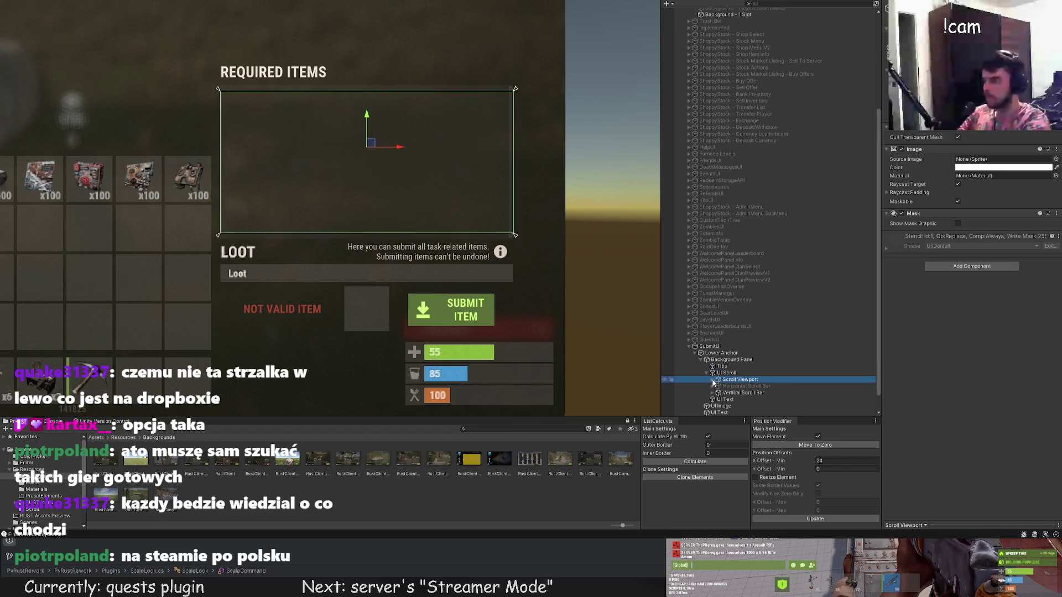
click(713, 379)
click(743, 386)
scroll(498, 249, up, 2)
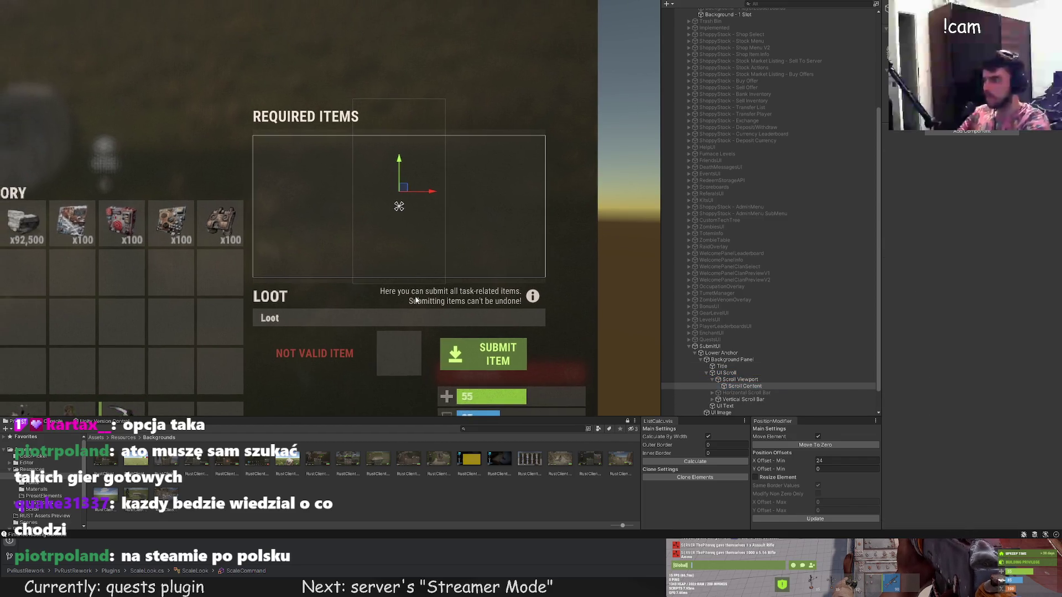
scroll(555, 260, up, 1)
scroll(554, 261, up, 1)
Stretch the scroll content to the panel's sides, below the REQUIRED ITEMS title and down to the bottom.
drag(411, 188, 544, 189)
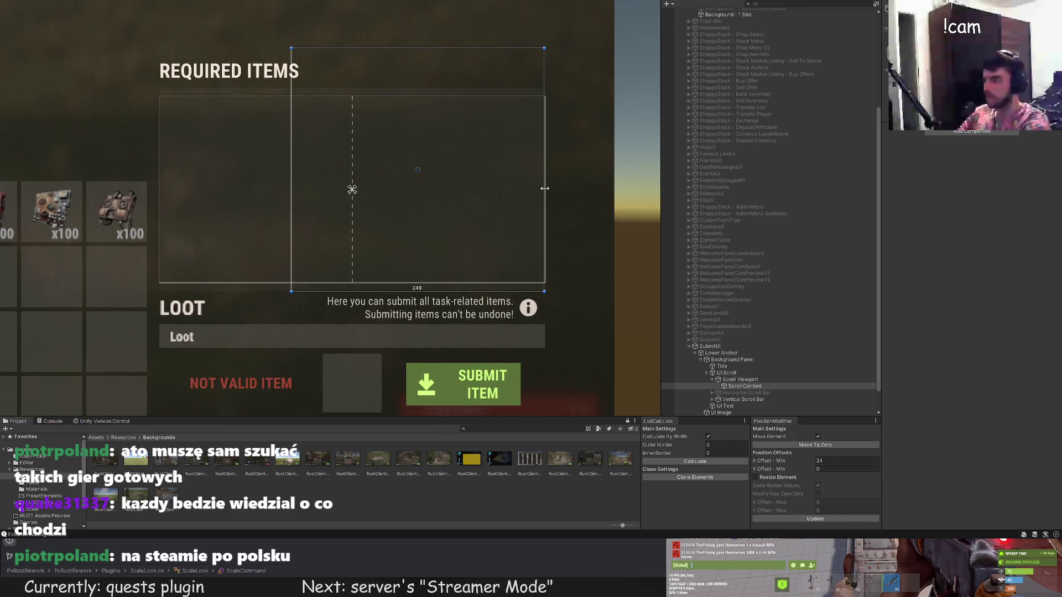
drag(292, 158, 156, 158)
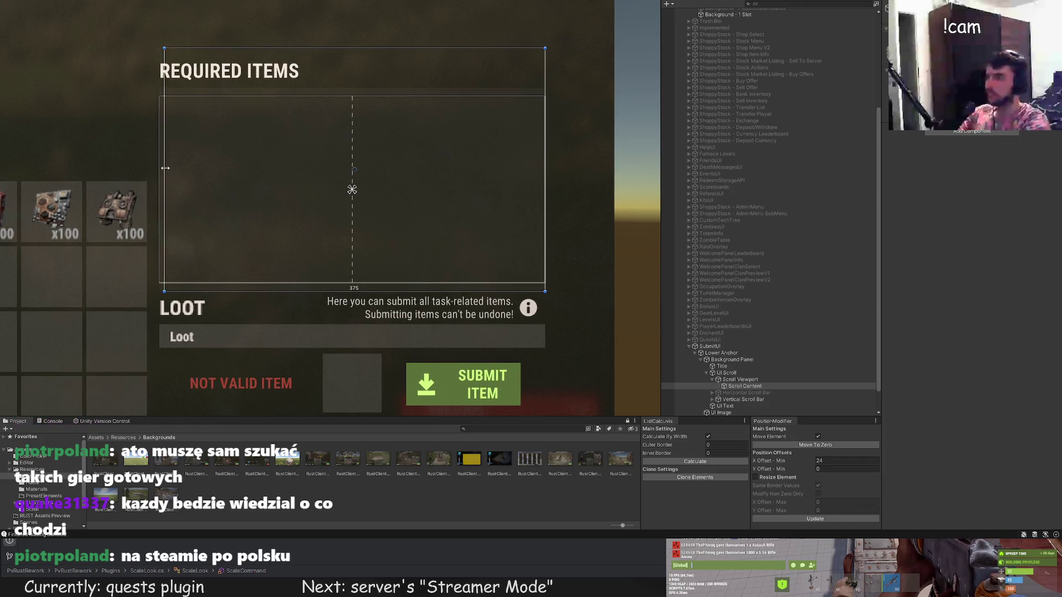
scroll(160, 100, up, 1)
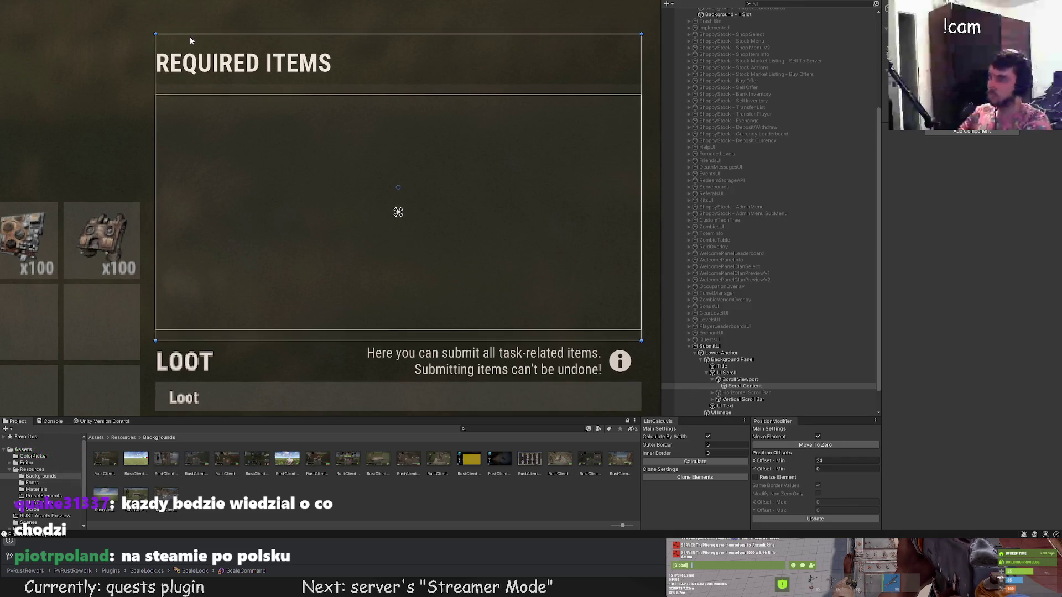
drag(190, 36, 177, 95)
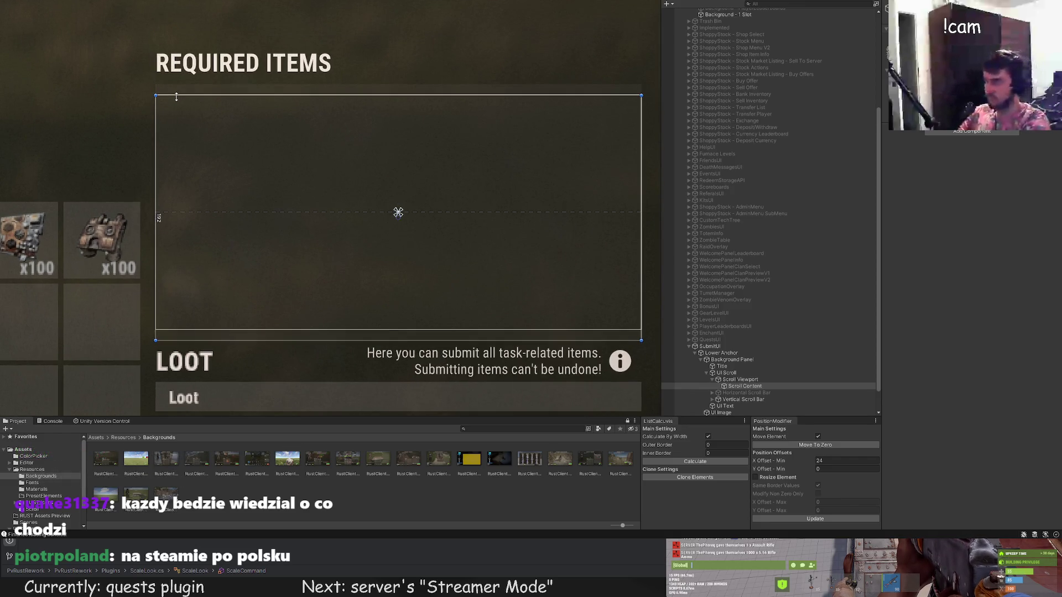
scroll(174, 90, up, 1)
scroll(170, 91, up, 2)
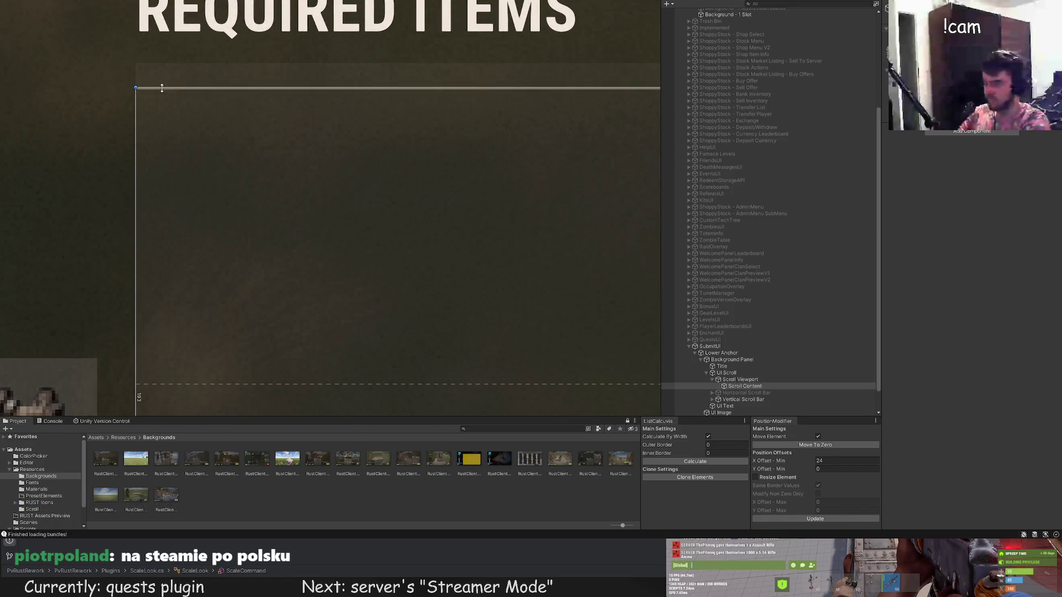
scroll(184, 129, down, 1)
scroll(191, 162, down, 2)
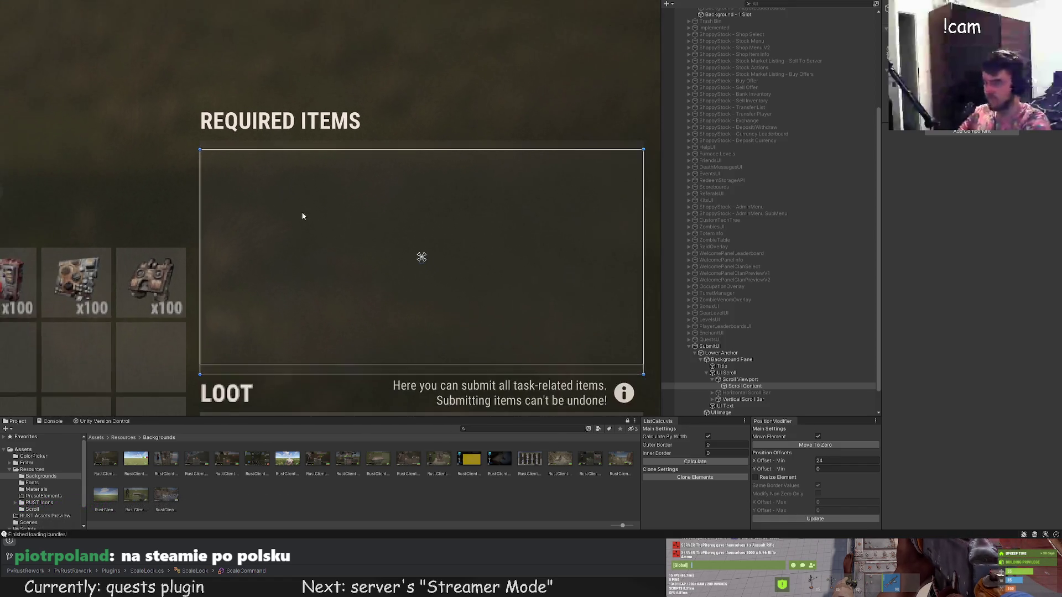
scroll(232, 157, down, 1)
key(w)
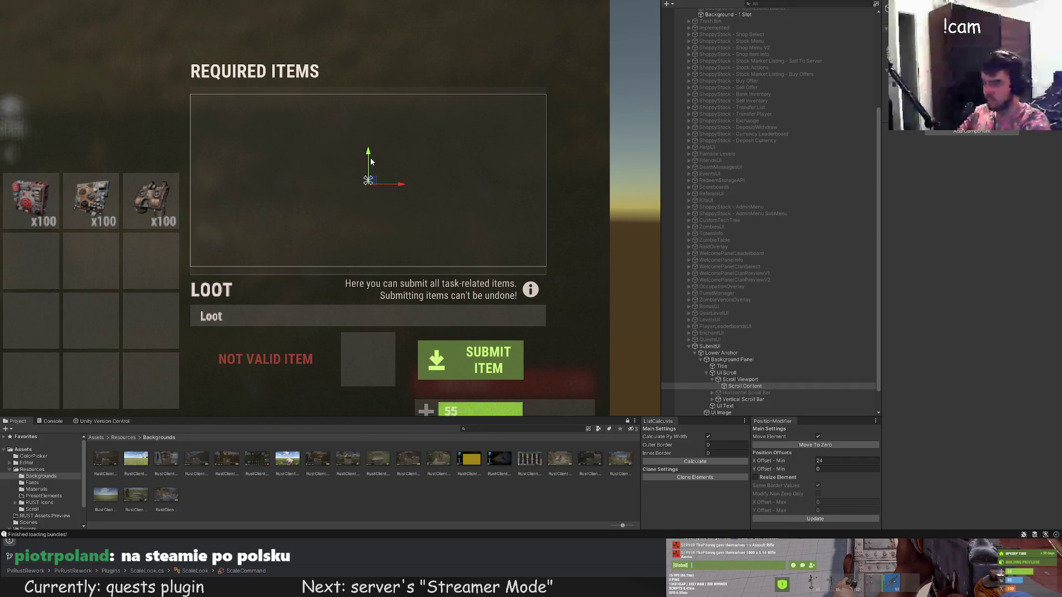
scroll(325, 202, up, 1)
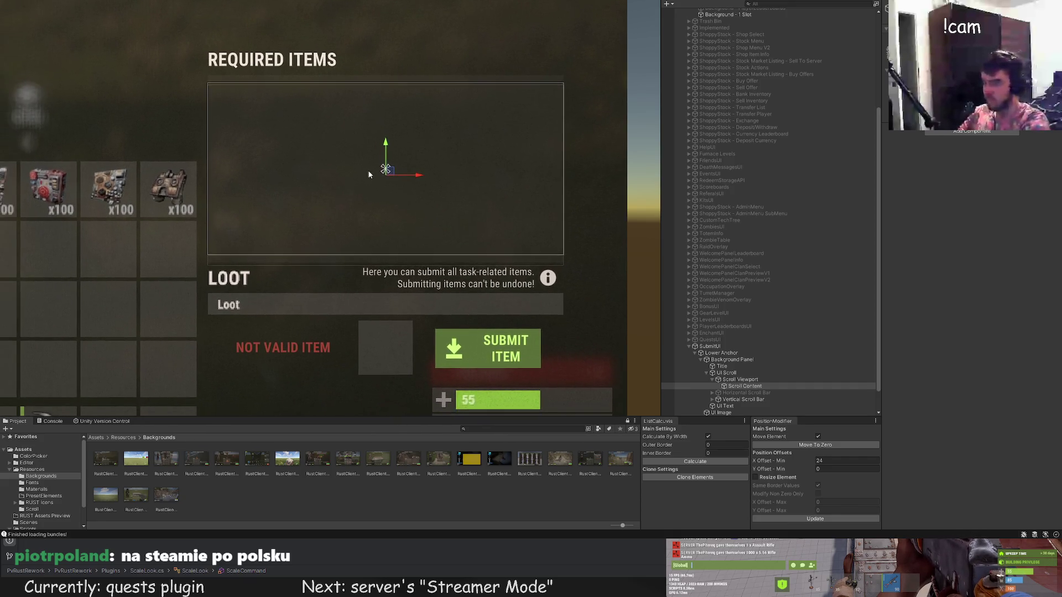
scroll(358, 173, up, 1)
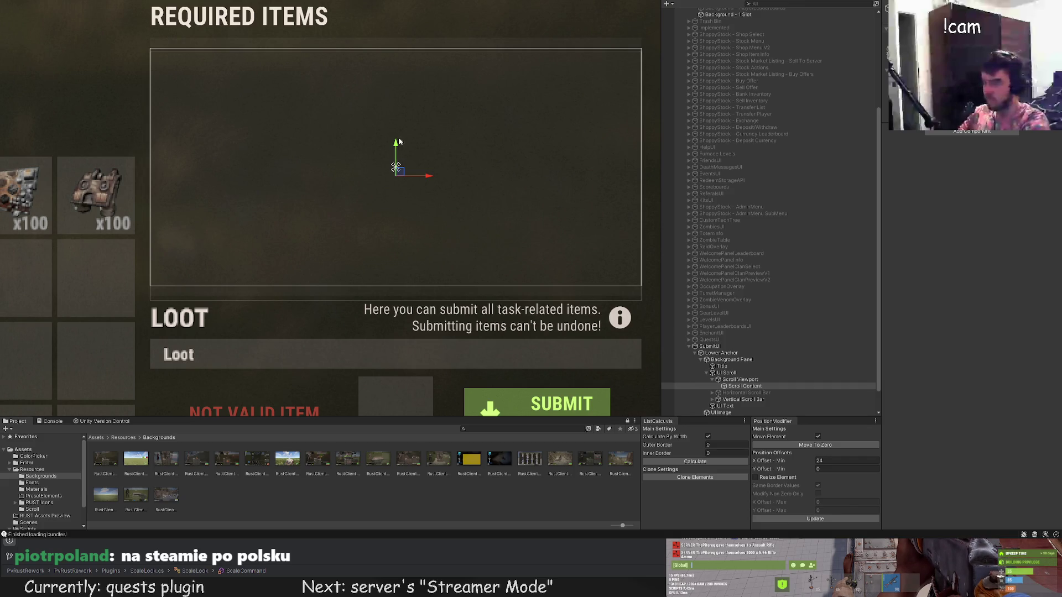
drag(397, 147, 397, 145)
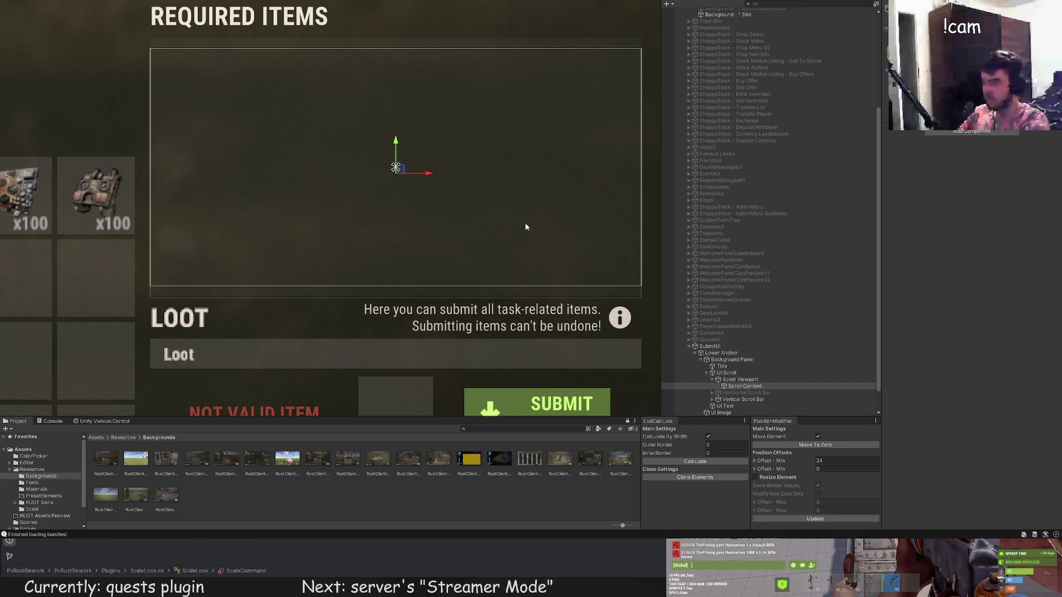
scroll(282, 218, down, 1)
key(t)
mouse_move(270, 253)
mouse_down()
mouse_move(273, 317)
mouse_move(261, 328)
mouse_up()
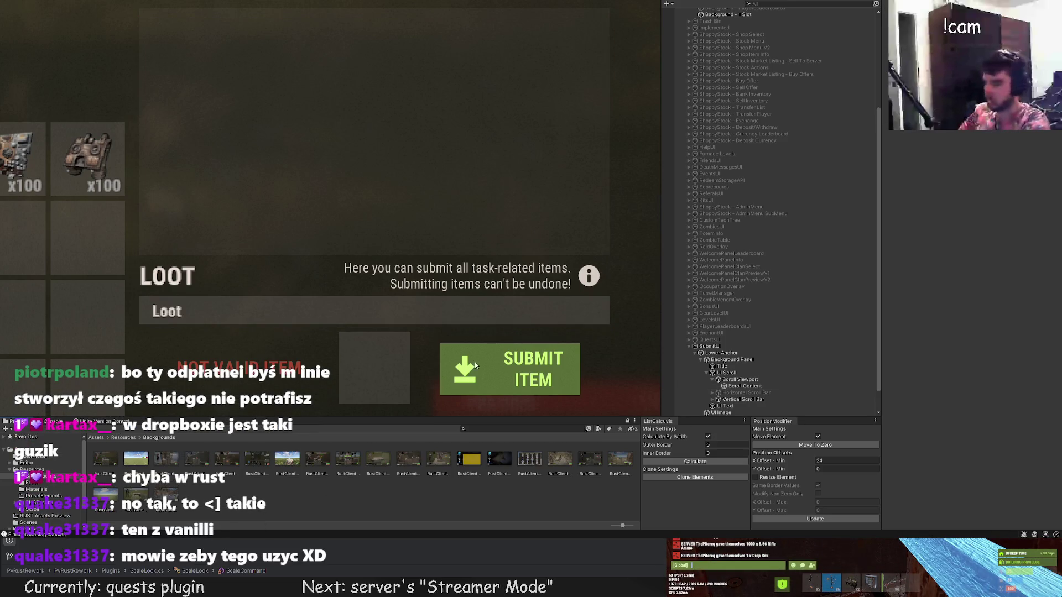
scroll(772, 378, down, 1)
Set the Submit Item button's image sprite to the 'exit' arrow icon.
click(733, 412)
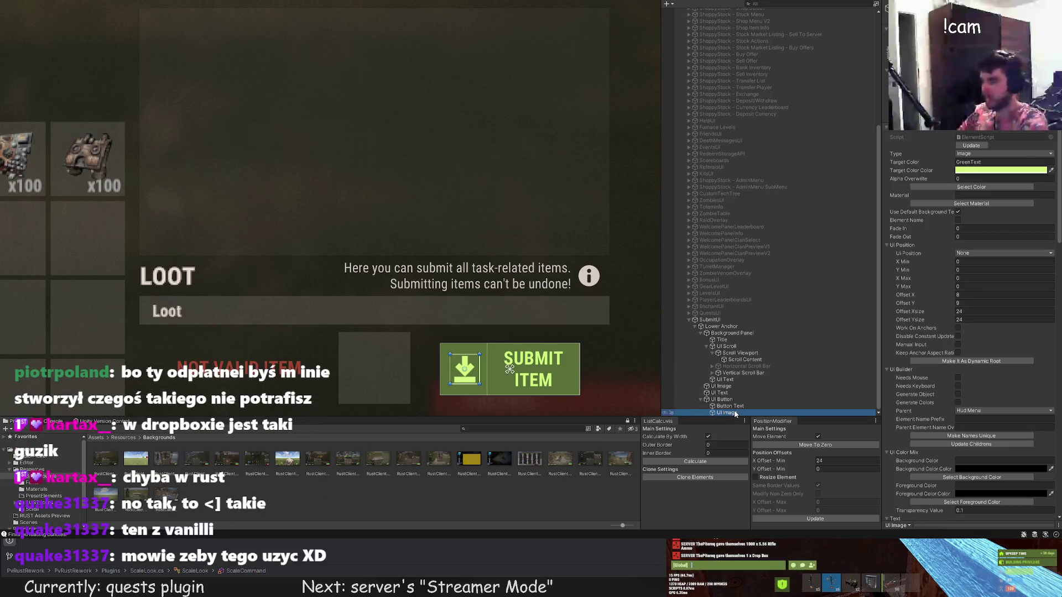
scroll(984, 332, down, 5)
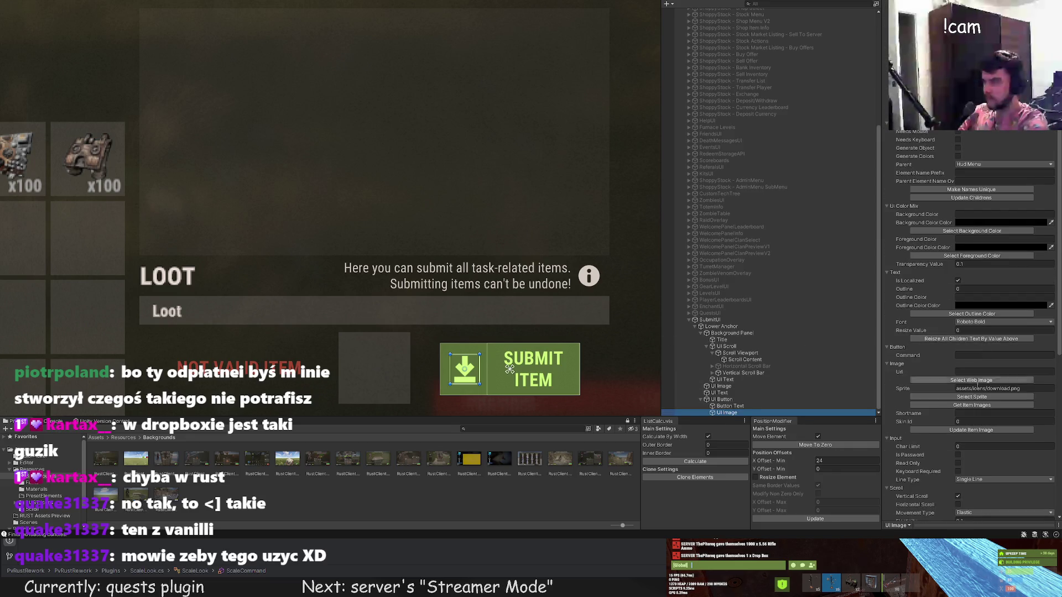
click(971, 397)
text(m)
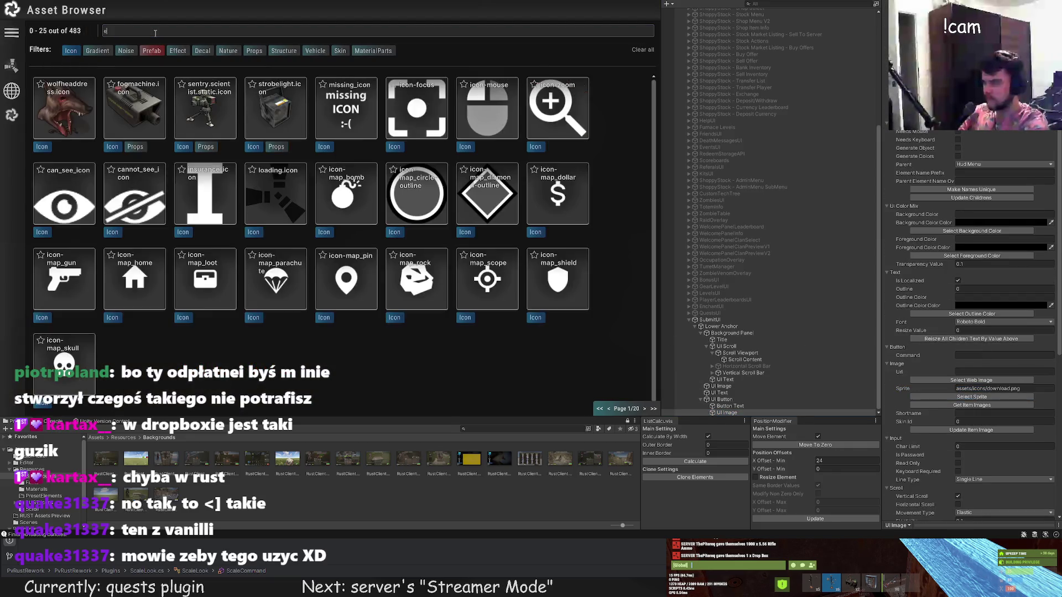
text(exit)
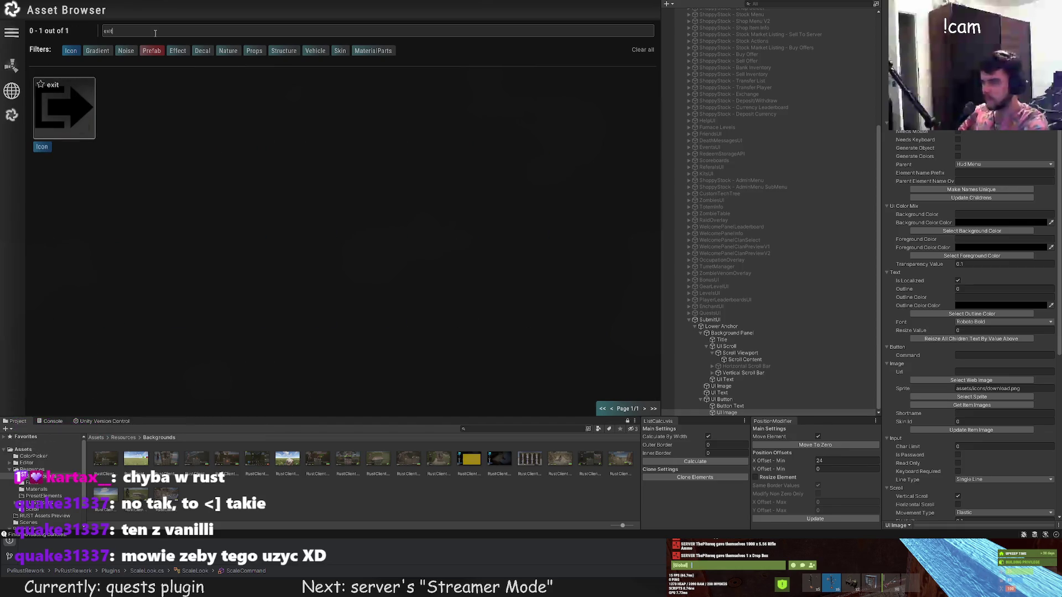
click(72, 104)
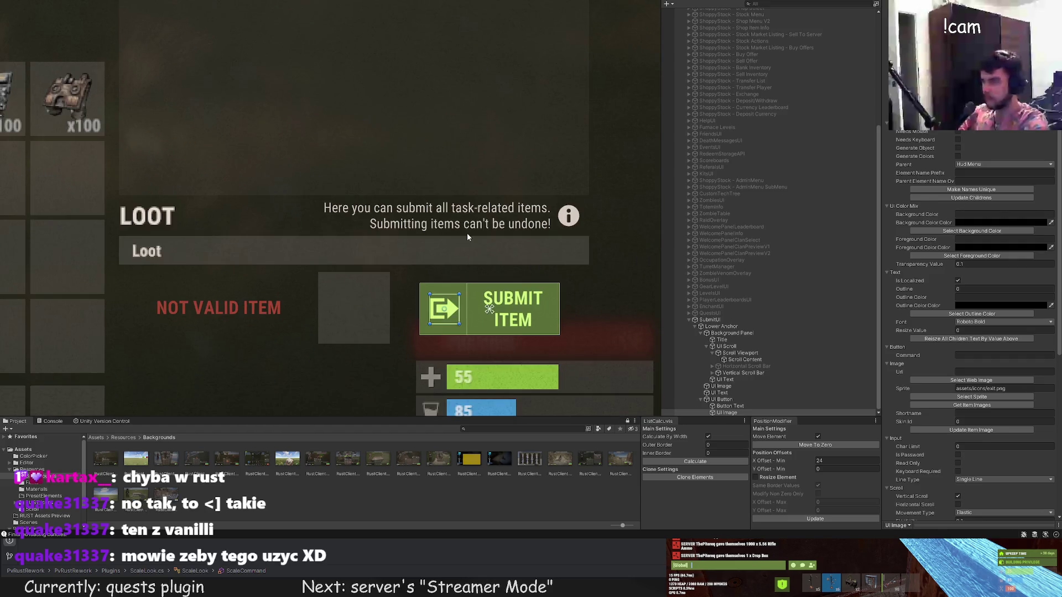
Reselect the button icon and shift it slightly to the right.
click(465, 235)
scroll(463, 239, down, 2)
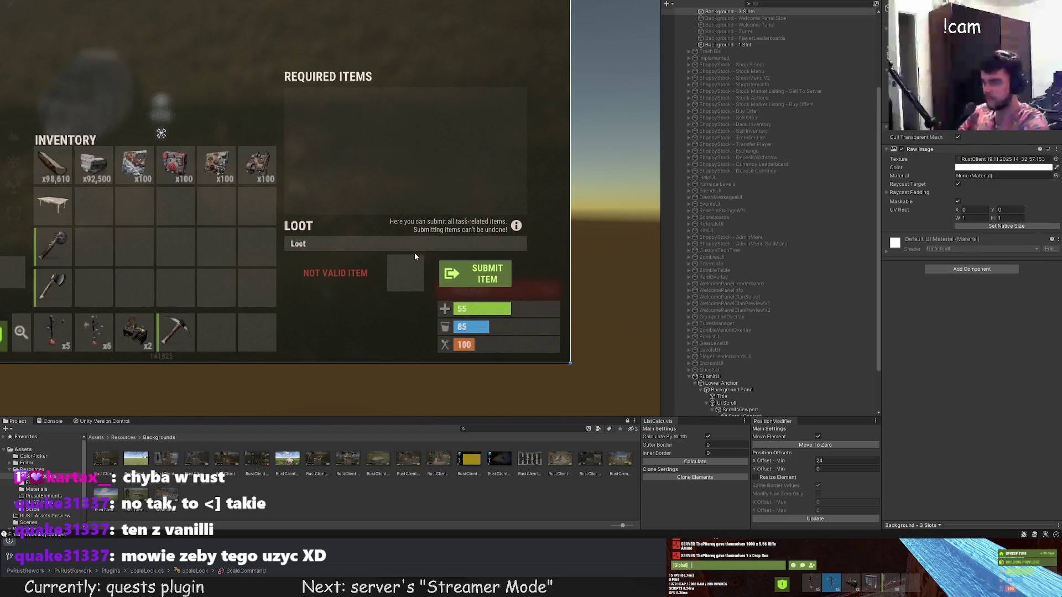
click(431, 247)
scroll(415, 257, up, 1)
scroll(449, 263, up, 1)
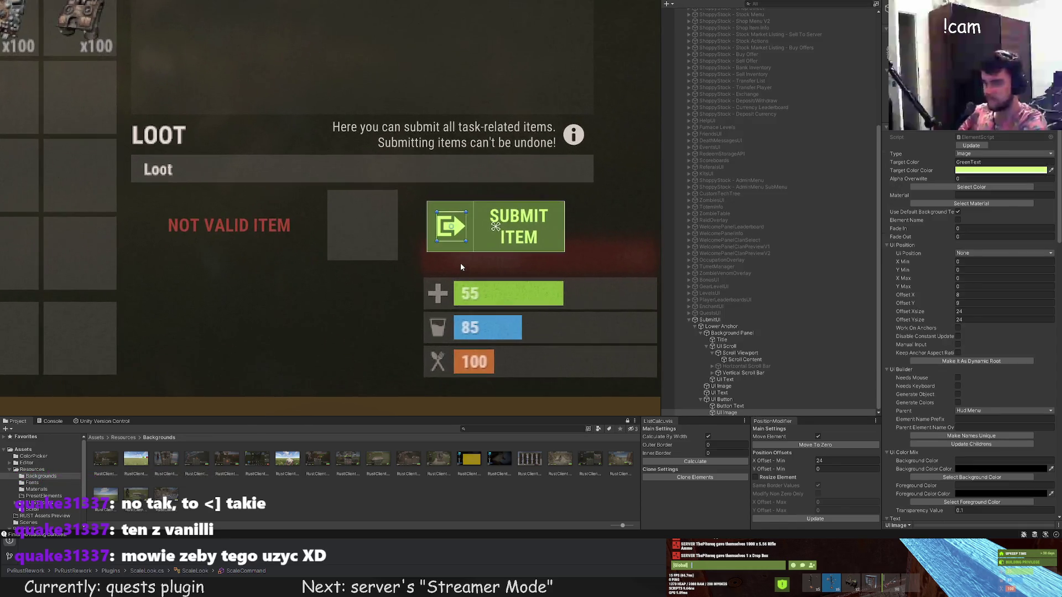
scroll(458, 264, up, 1)
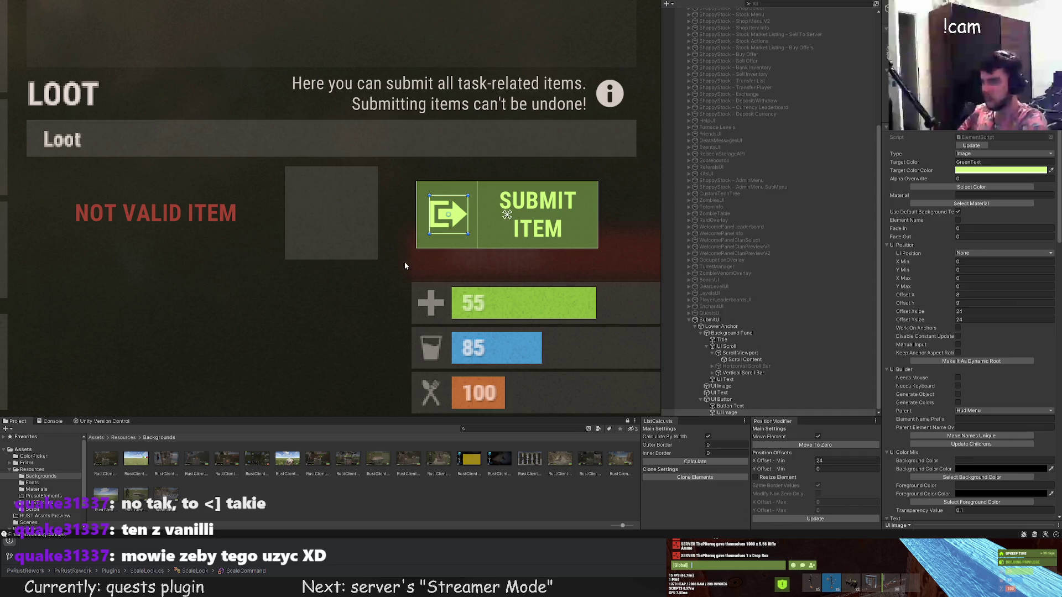
drag(414, 262, 345, 272)
scroll(344, 270, up, 1)
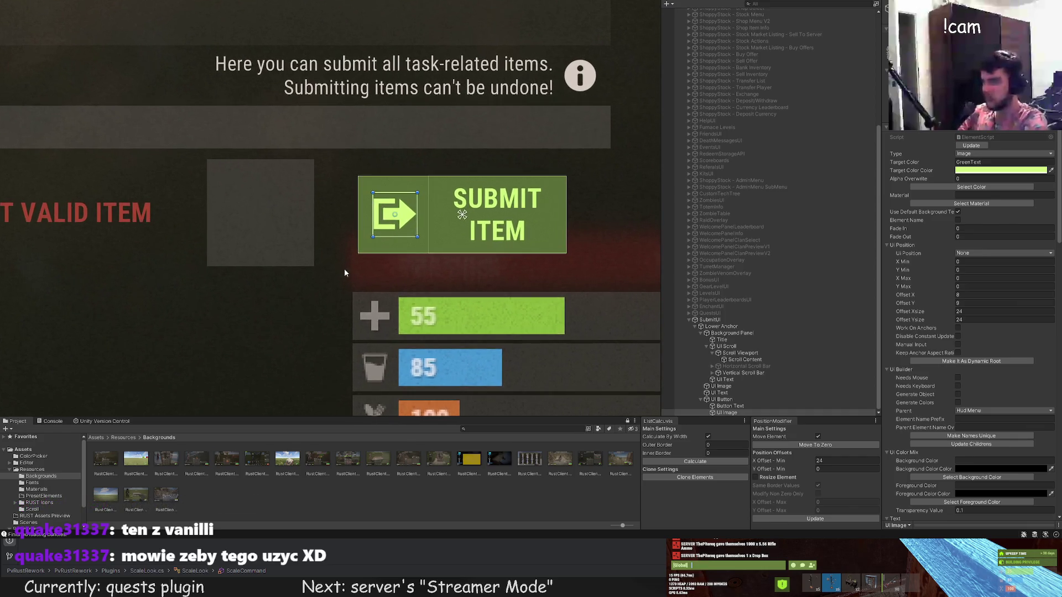
scroll(345, 269, up, 1)
key(w)
drag(429, 218, 432, 218)
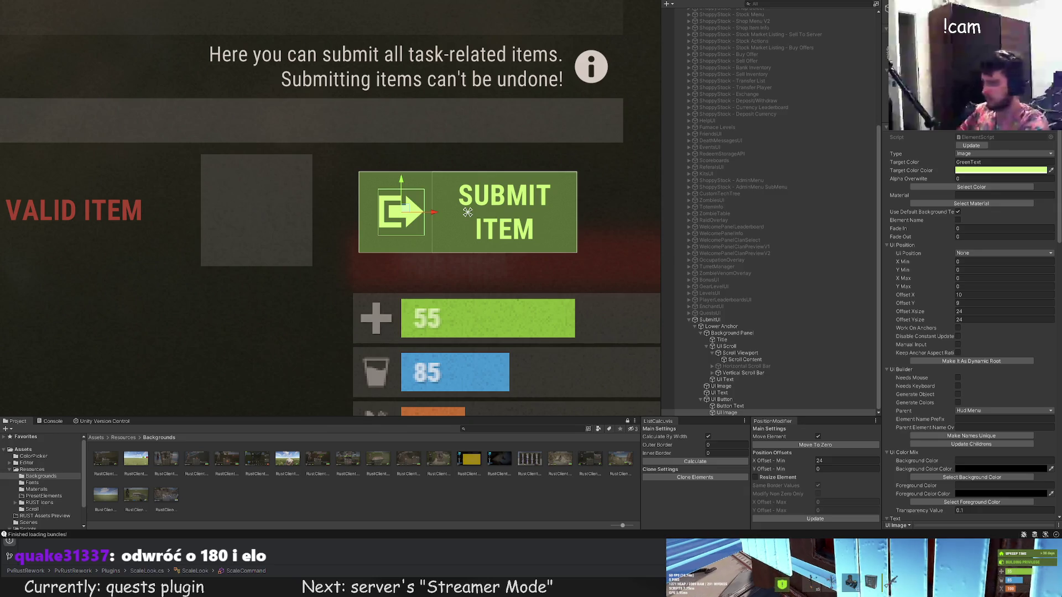
Replace the button's icon sprite with the 'enter' arrow from the Asset Browser.
click(344, 79)
scroll(382, 157, up, 1)
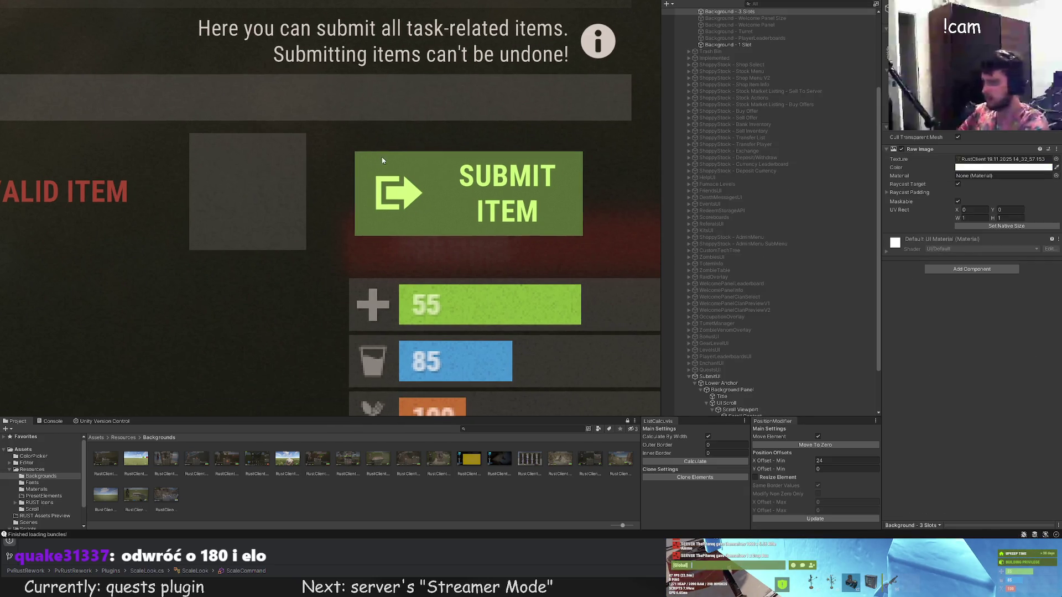
click(394, 187)
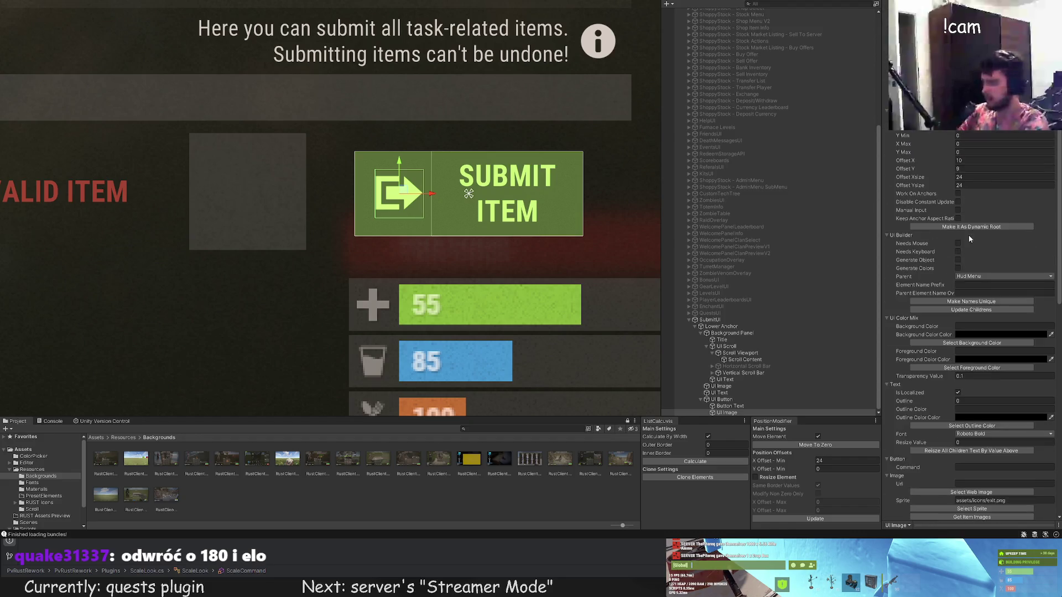
scroll(969, 282, down, 5)
scroll(983, 330, down, 1)
click(972, 353)
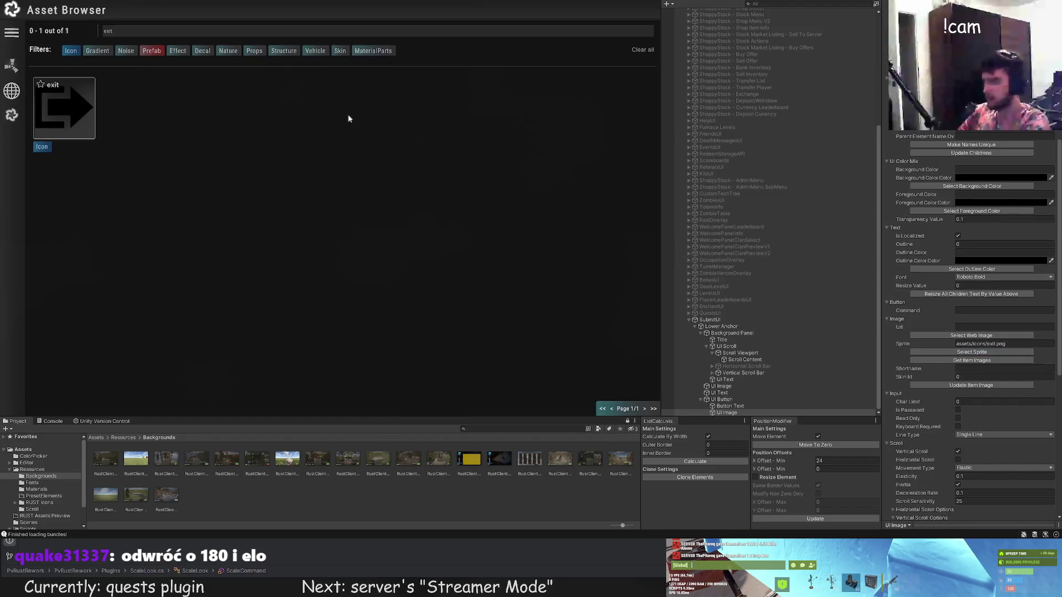
key(BackSpace)
text(enter)
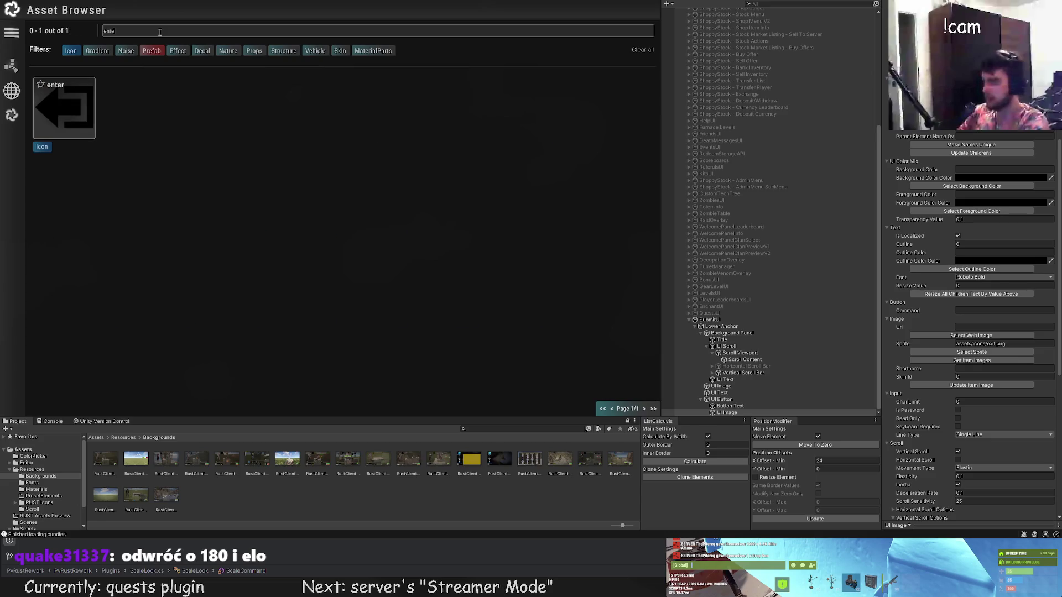
click(57, 94)
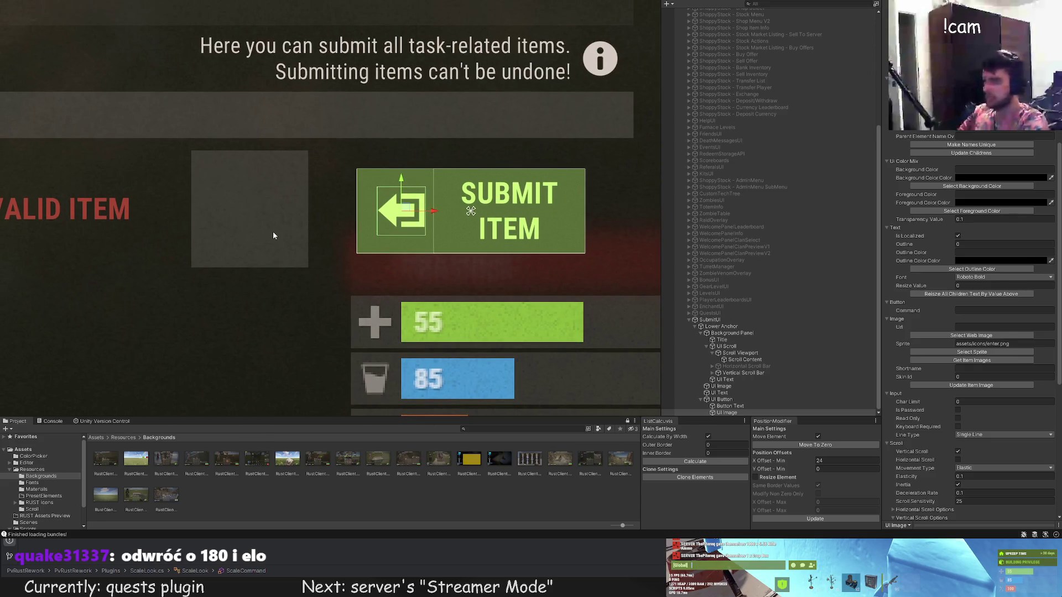
scroll(283, 251, down, 2)
scroll(266, 283, down, 2)
scroll(247, 304, down, 2)
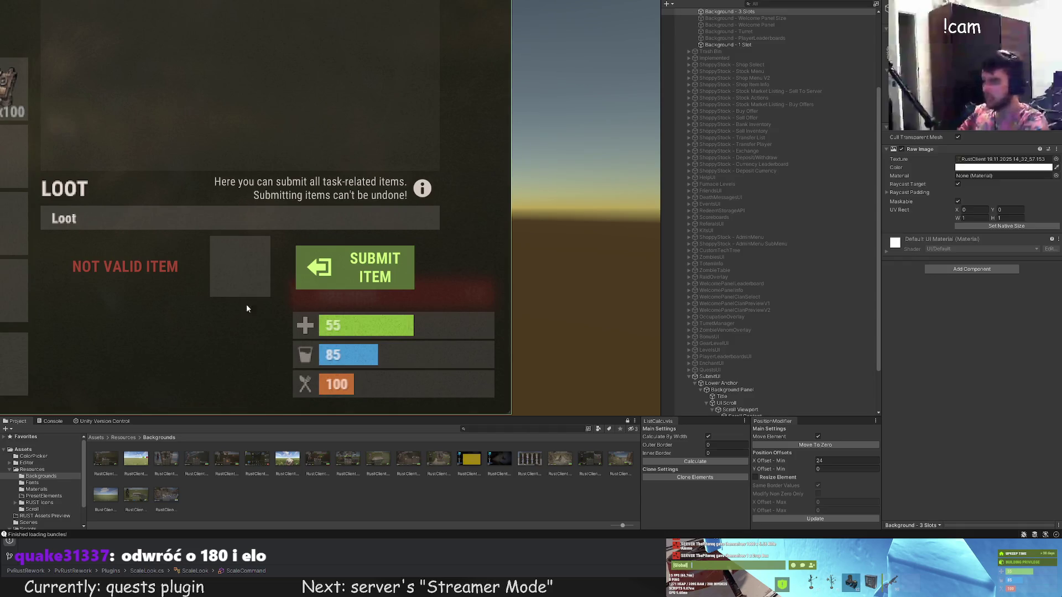
scroll(300, 270, up, 5)
scroll(300, 270, up, 3)
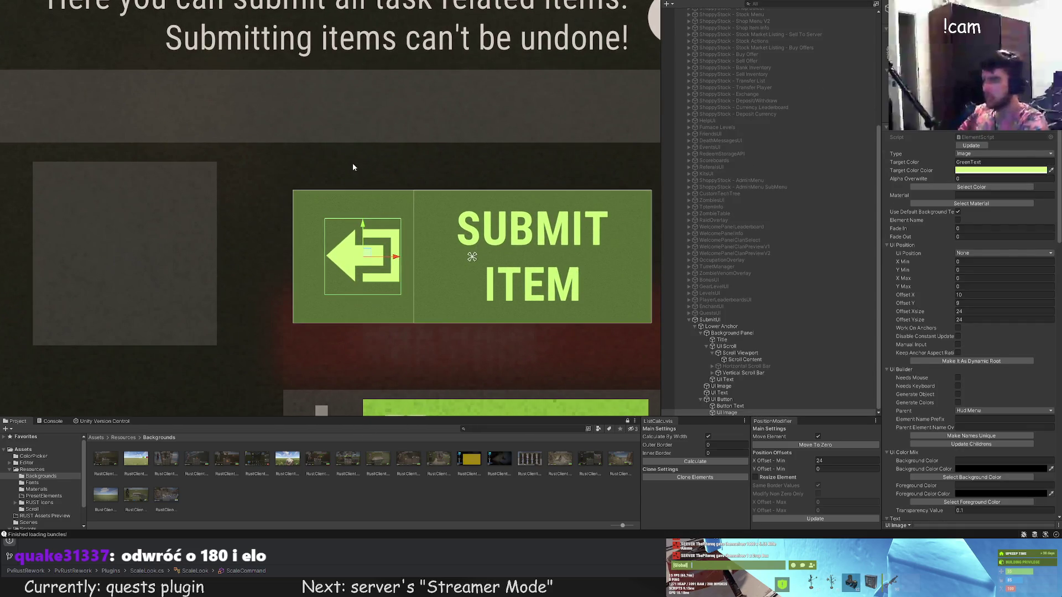
scroll(353, 168, down, 3)
scroll(352, 172, down, 2)
scroll(347, 174, down, 2)
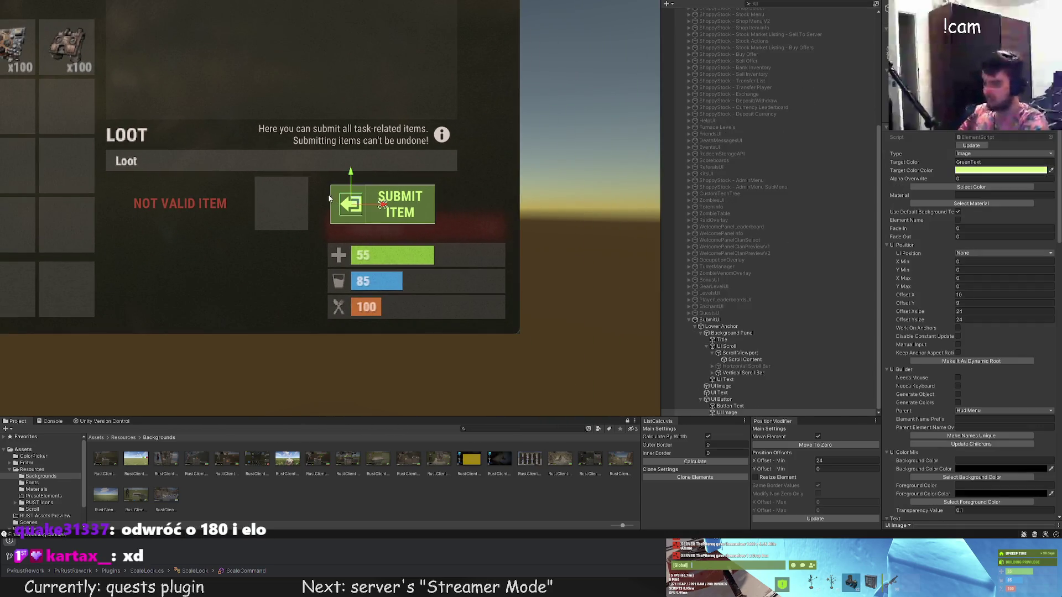
scroll(329, 199, up, 1)
scroll(332, 200, up, 2)
scroll(348, 204, up, 2)
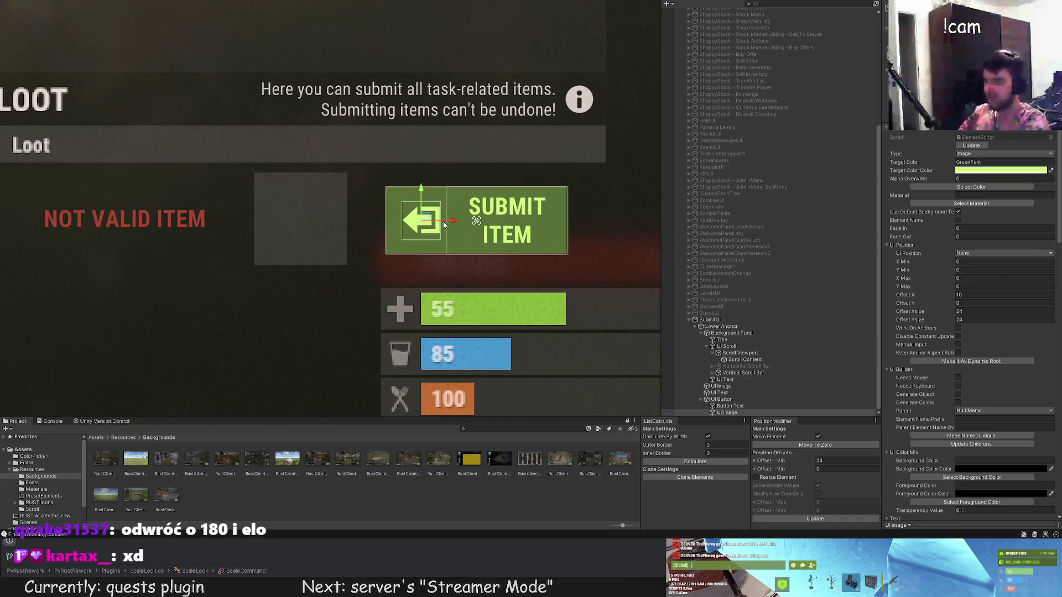
Nudge the enter icon slightly left, then move selection to the Vertical Scroll Bar.
drag(447, 220, 448, 221)
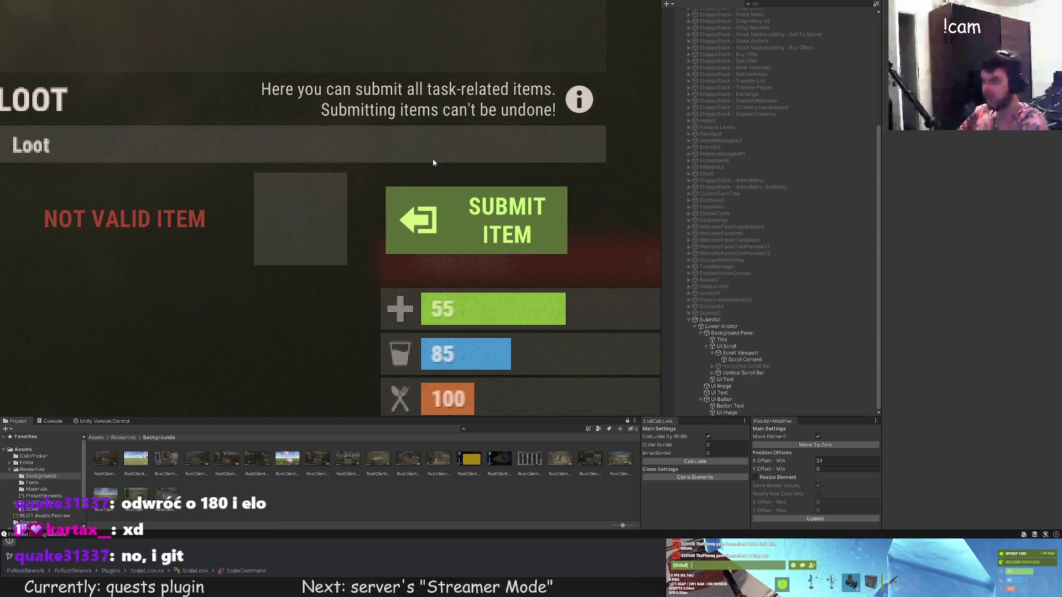
scroll(447, 221, down, 2)
scroll(452, 209, down, 2)
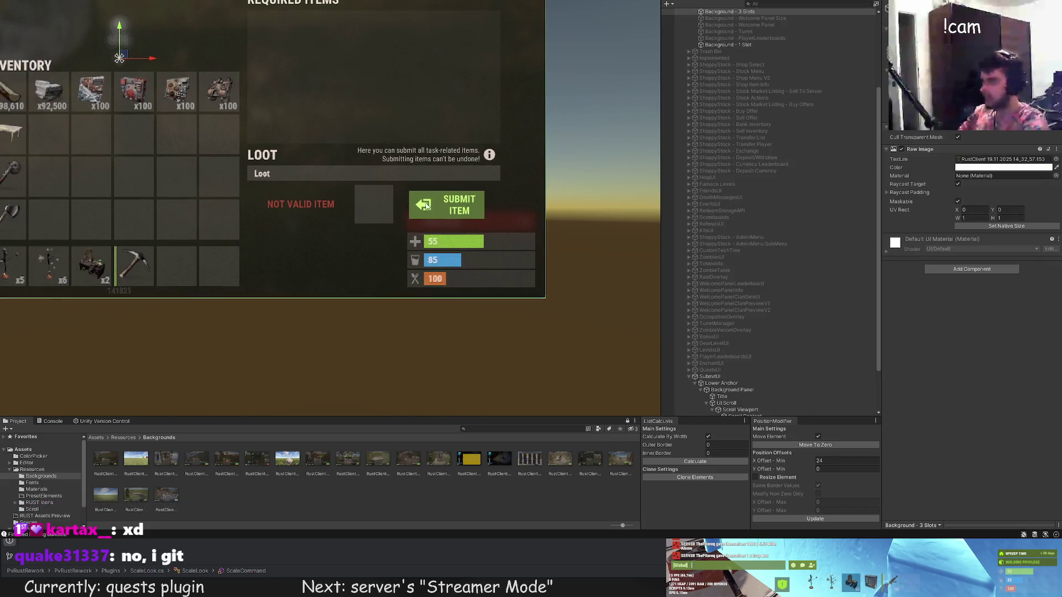
scroll(411, 239, up, 1)
scroll(409, 243, down, 2)
scroll(364, 224, down, 1)
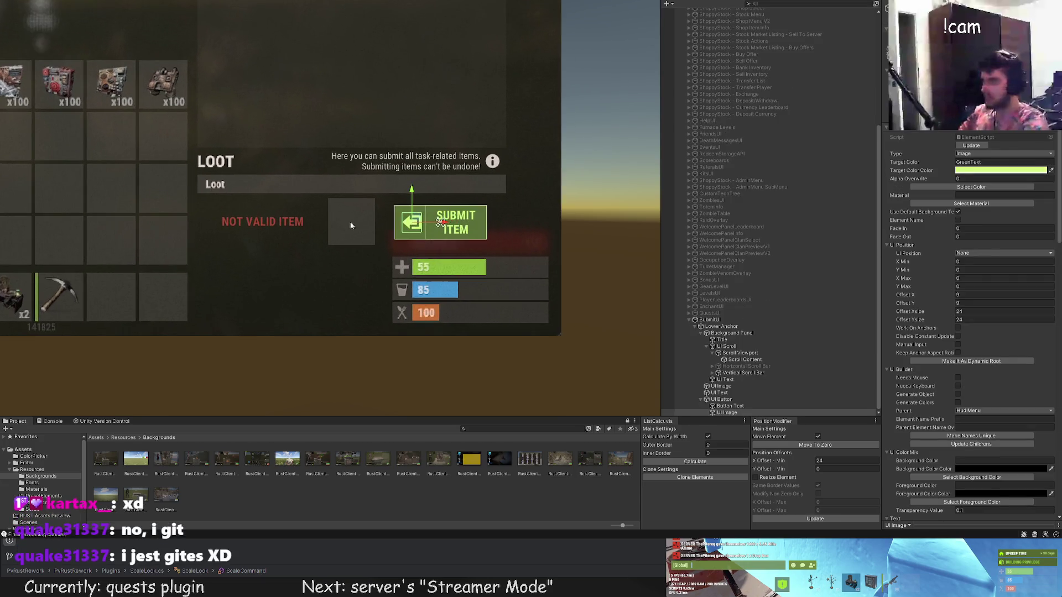
click(333, 226)
scroll(321, 226, down, 1)
scroll(276, 272, down, 1)
scroll(342, 218, up, 2)
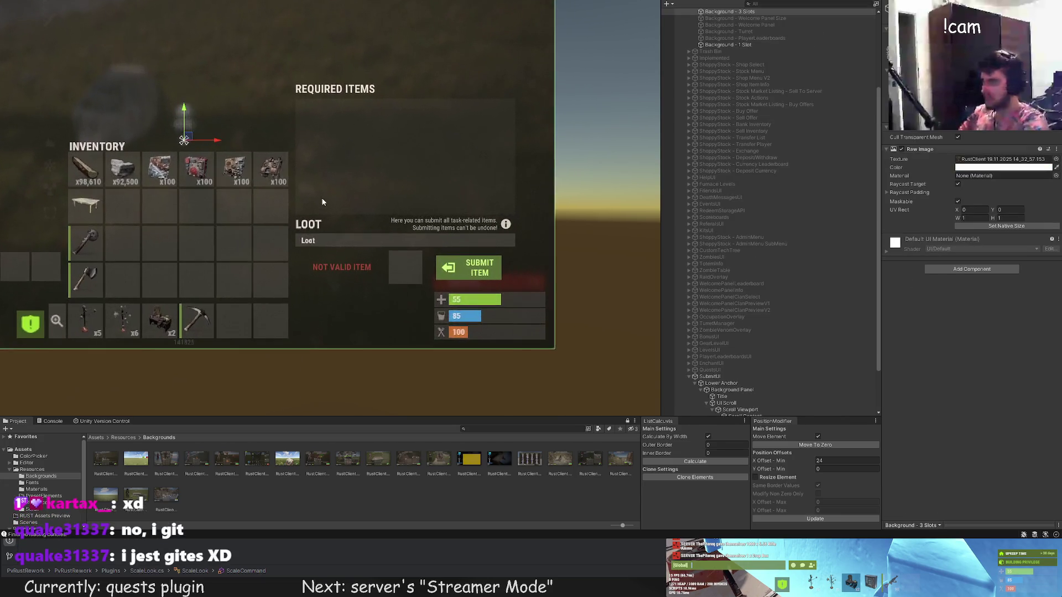
scroll(319, 201, up, 2)
scroll(320, 201, up, 1)
scroll(714, 274, down, 3)
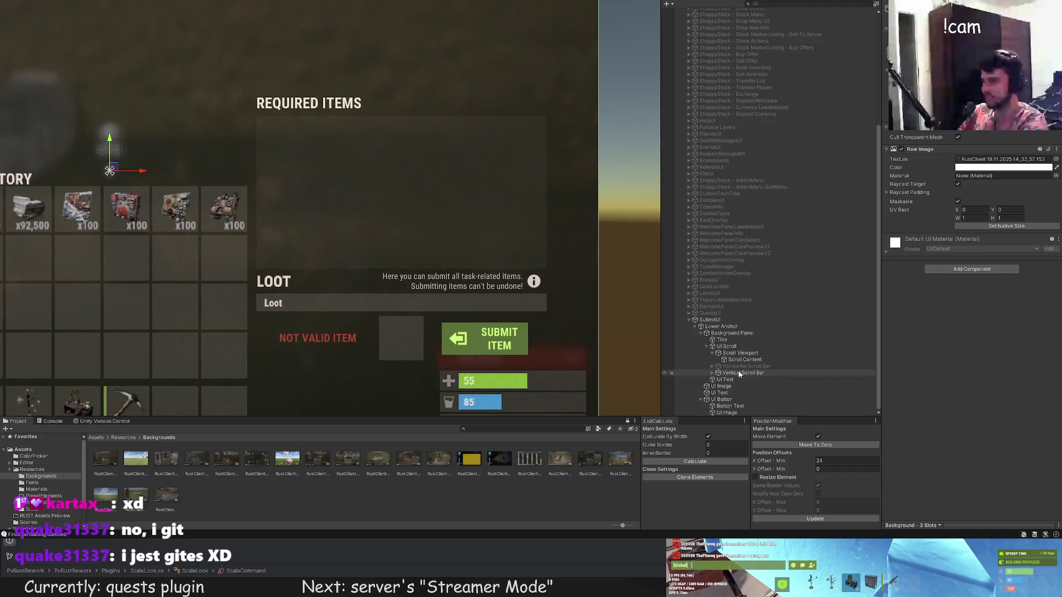
click(741, 372)
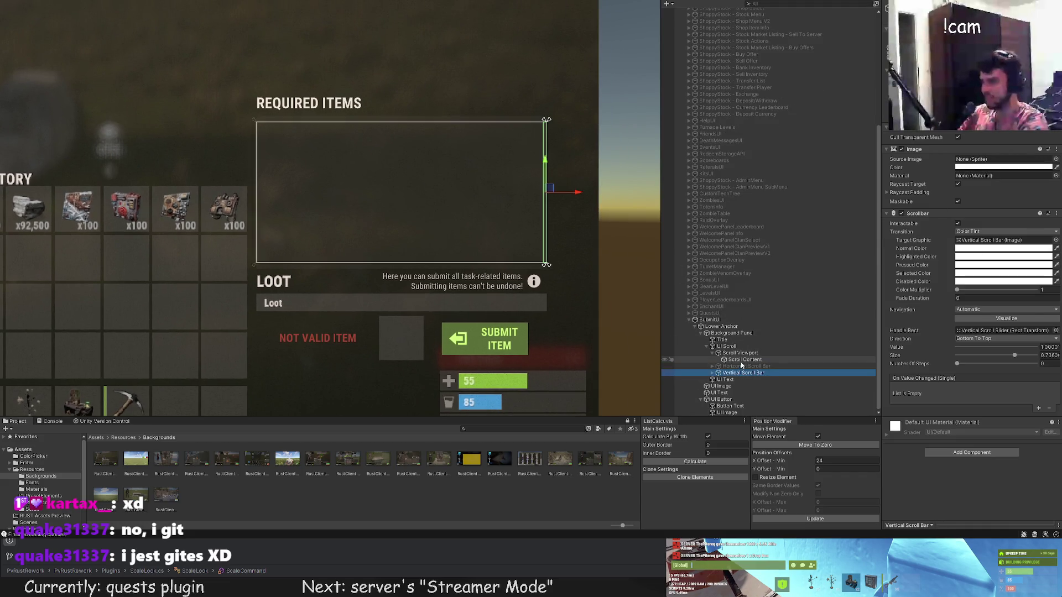
Add a new UI Section box under Scroll Content near the top of the list.
click(741, 360)
key(t)
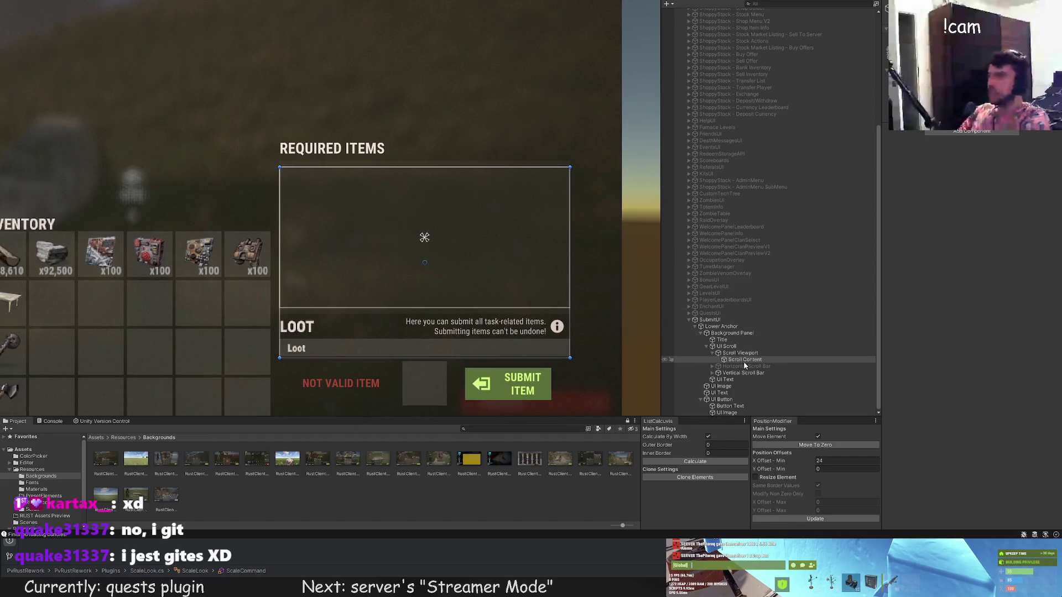
click(729, 360)
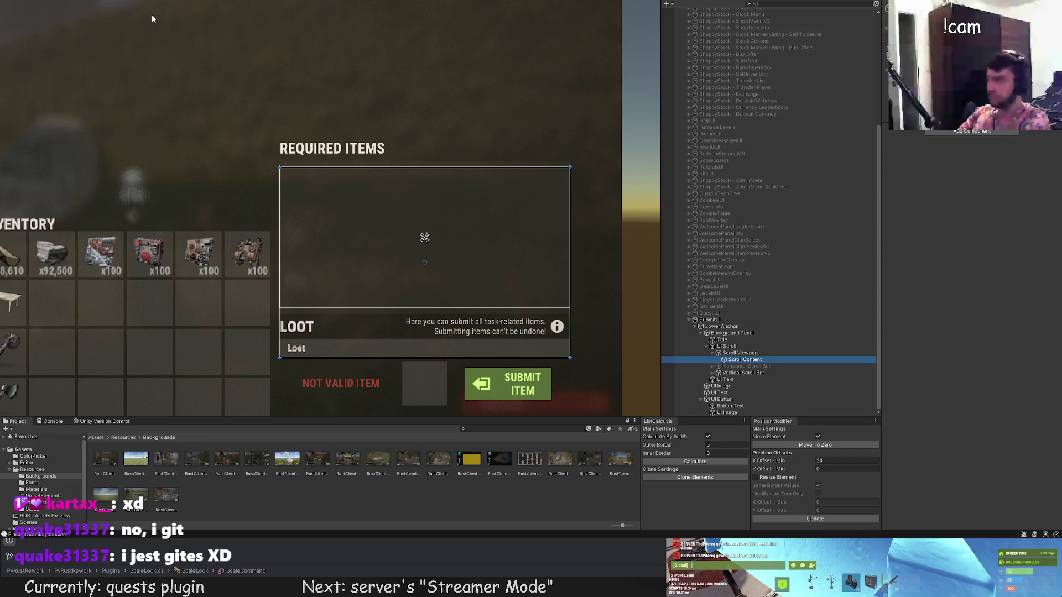
mouse_move(331, 268)
mouse_down()
mouse_move(336, 175)
mouse_move(634, 162)
mouse_up()
Resize the section into a full-width 36-pixel-tall strip at the list's top.
key(t)
scroll(373, 164, up, 2)
drag(593, 262, 585, 177)
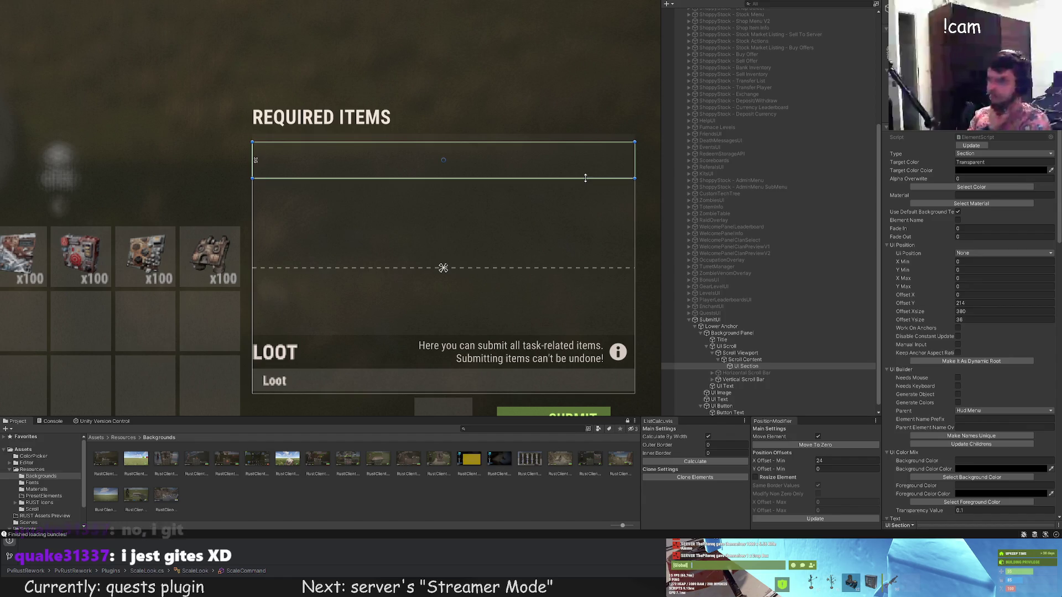
drag(585, 178, 581, 180)
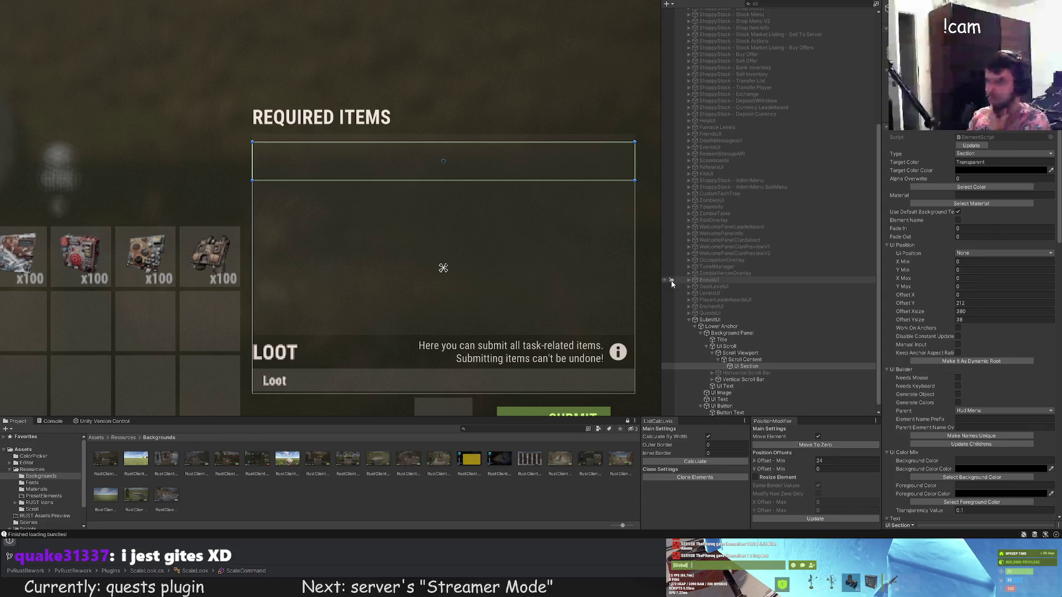
drag(514, 180, 513, 178)
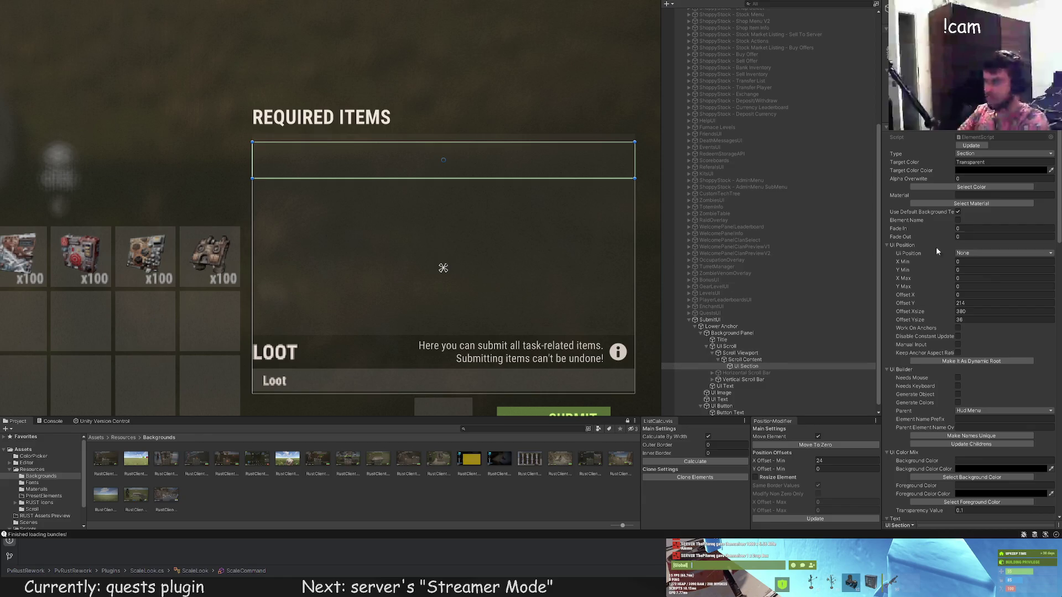
click(982, 187)
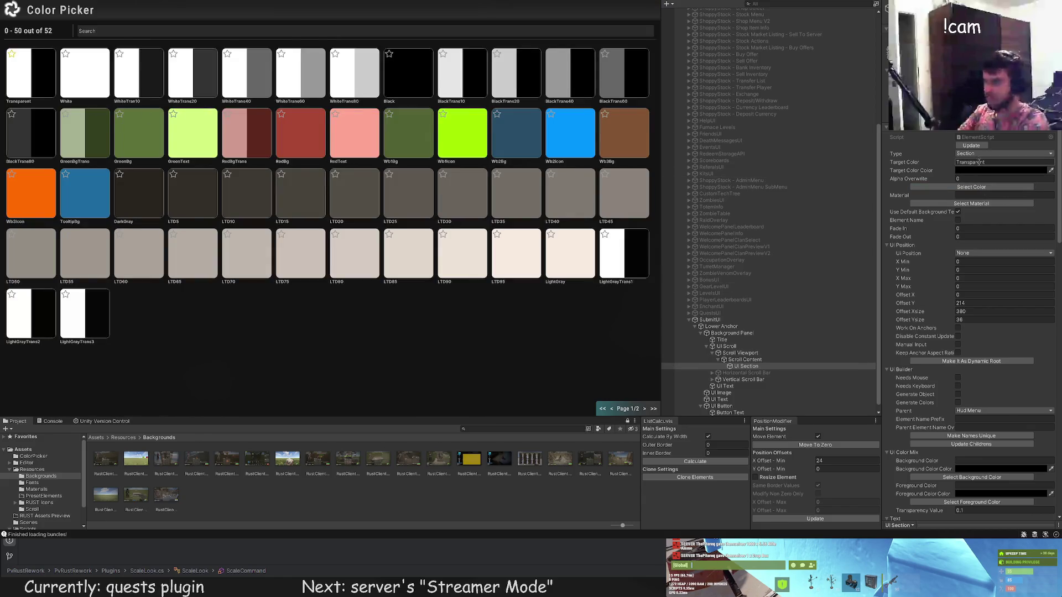
Set the section's Type to Image with the Transparent colour and close the picker.
click(981, 204)
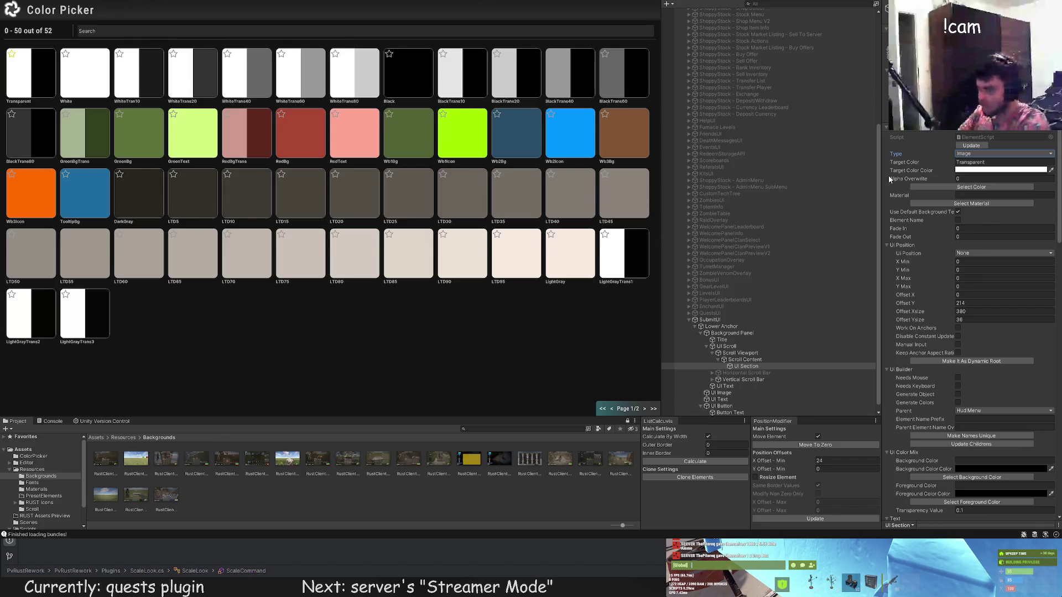
click(44, 79)
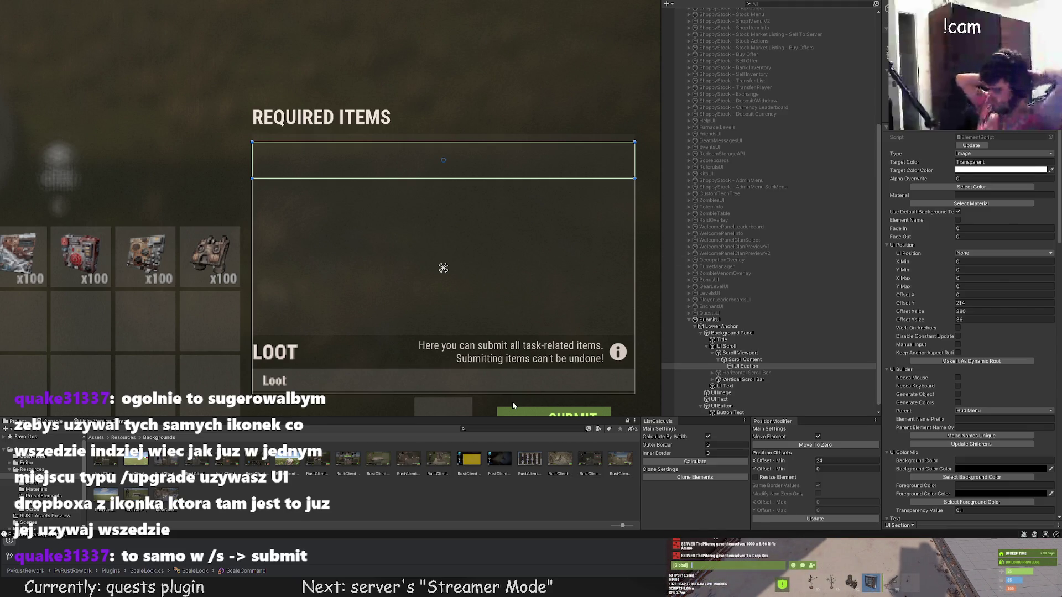
Select 'Background - 3 Slots' to view its Raw Image component.
click(469, 322)
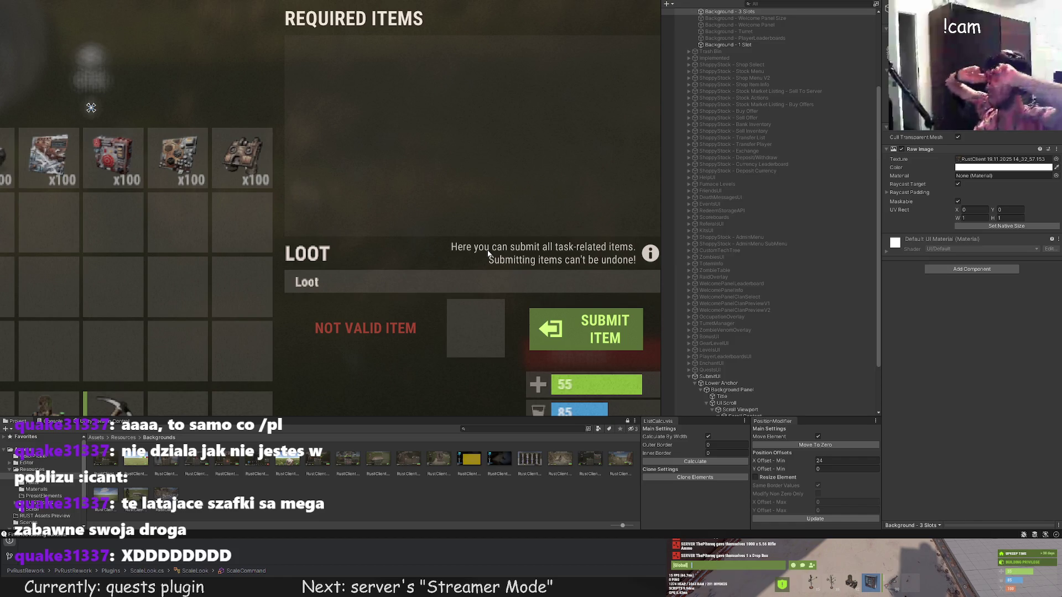
scroll(738, 259, down, 3)
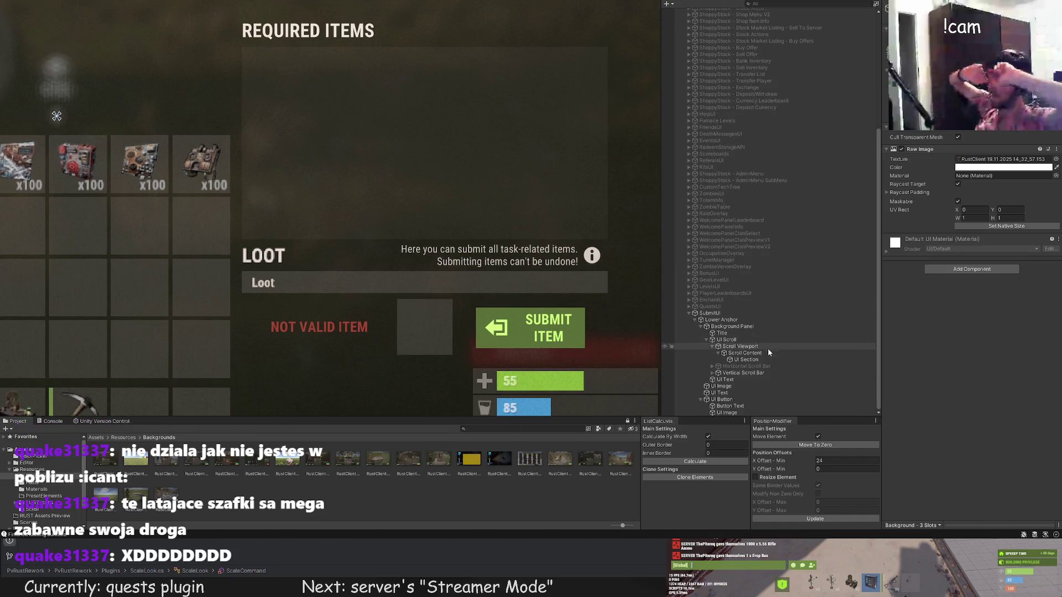
Inspect the NOT VALID ITEM text and button image, then create a UI Image under UI Section.
click(732, 380)
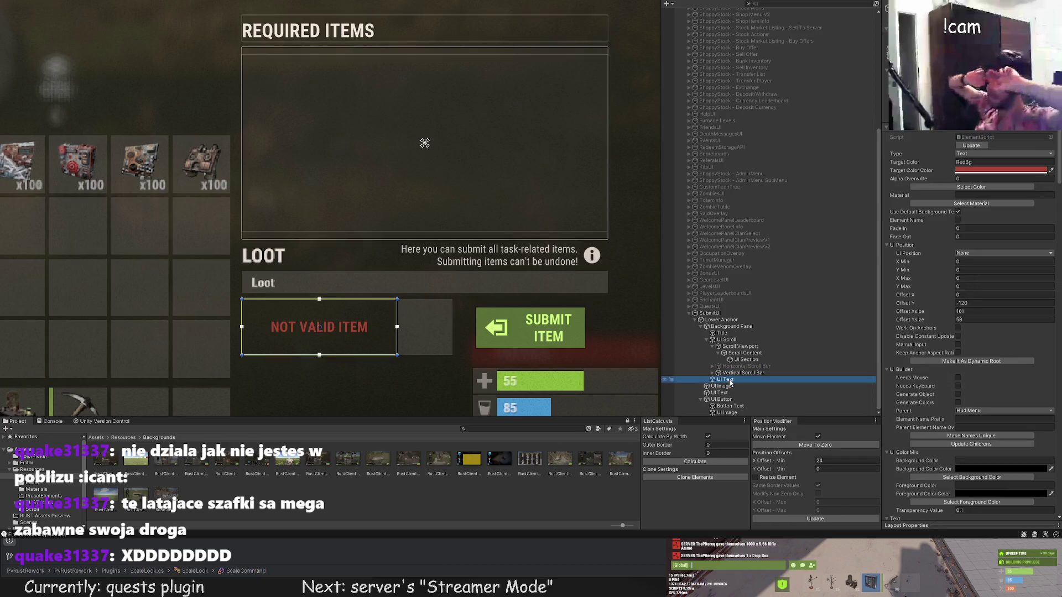
drag(367, 294, 388, 259)
scroll(408, 273, up, 2)
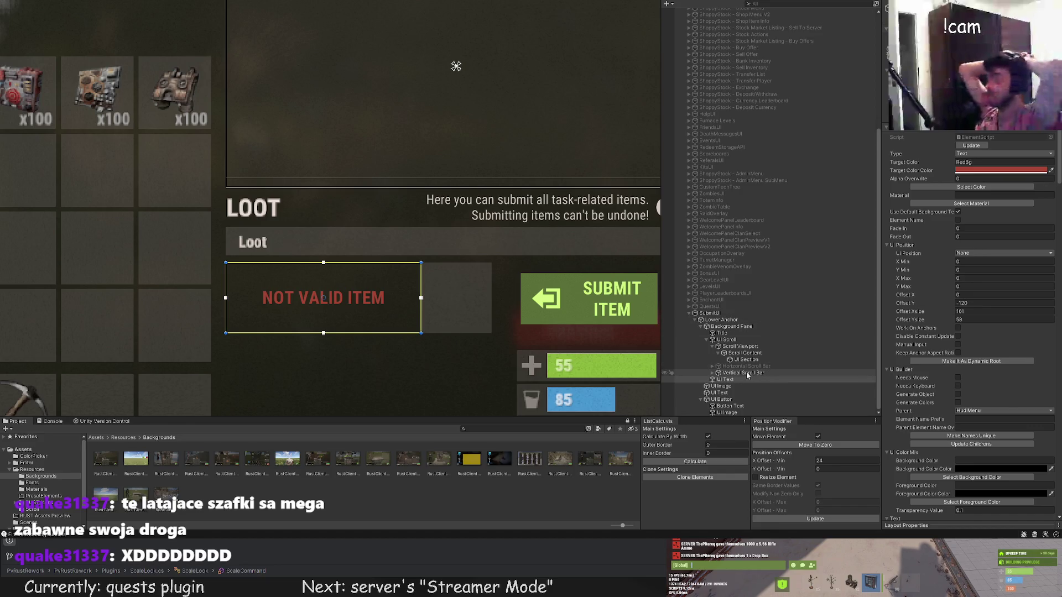
drag(570, 238, 556, 267)
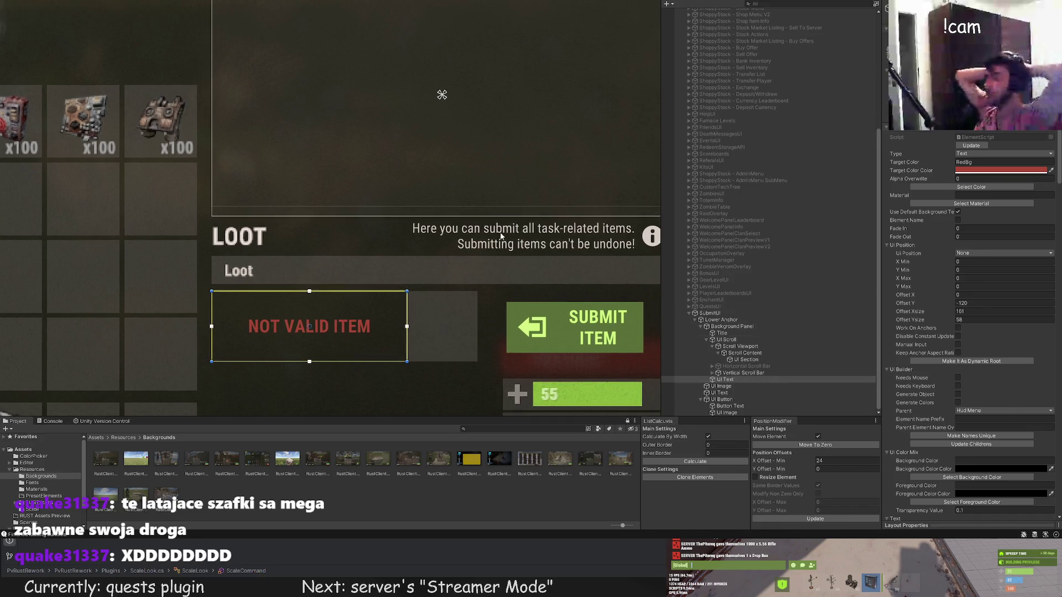
click(720, 392)
click(728, 413)
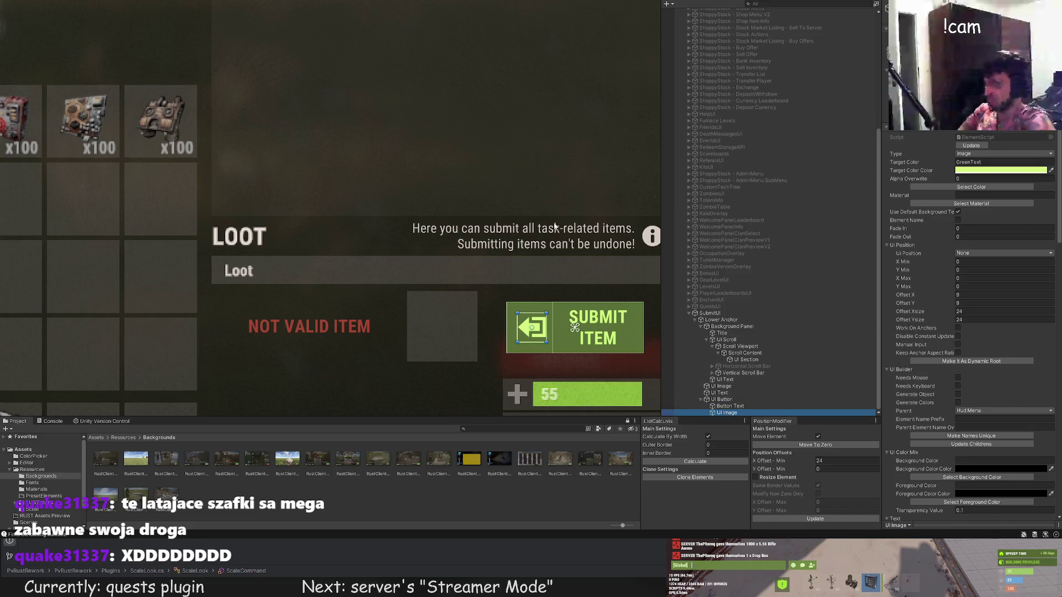
drag(536, 214, 468, 308)
scroll(468, 308, down, 2)
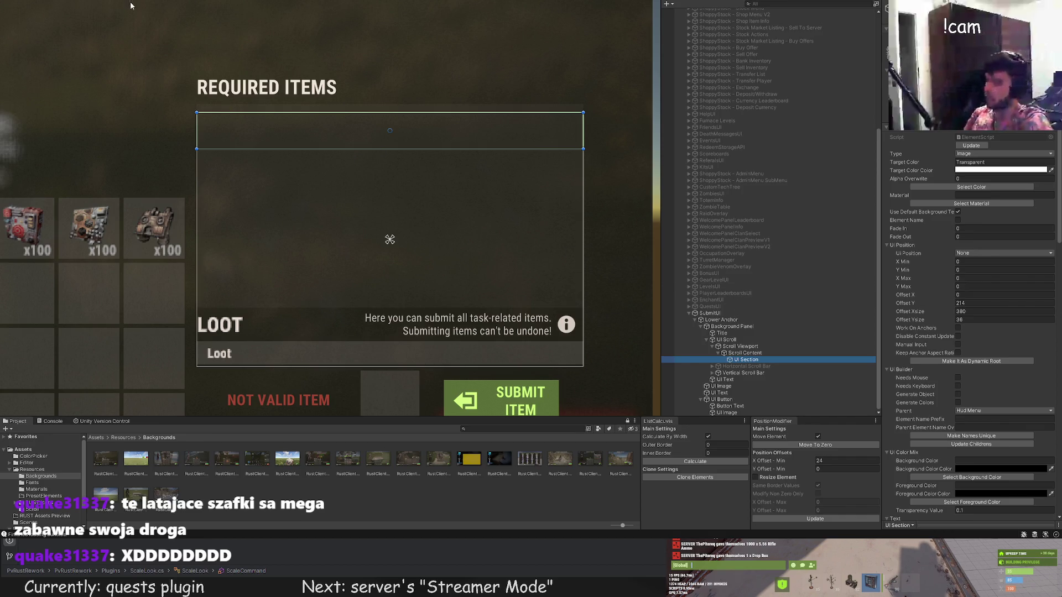
scroll(983, 431, down, 5)
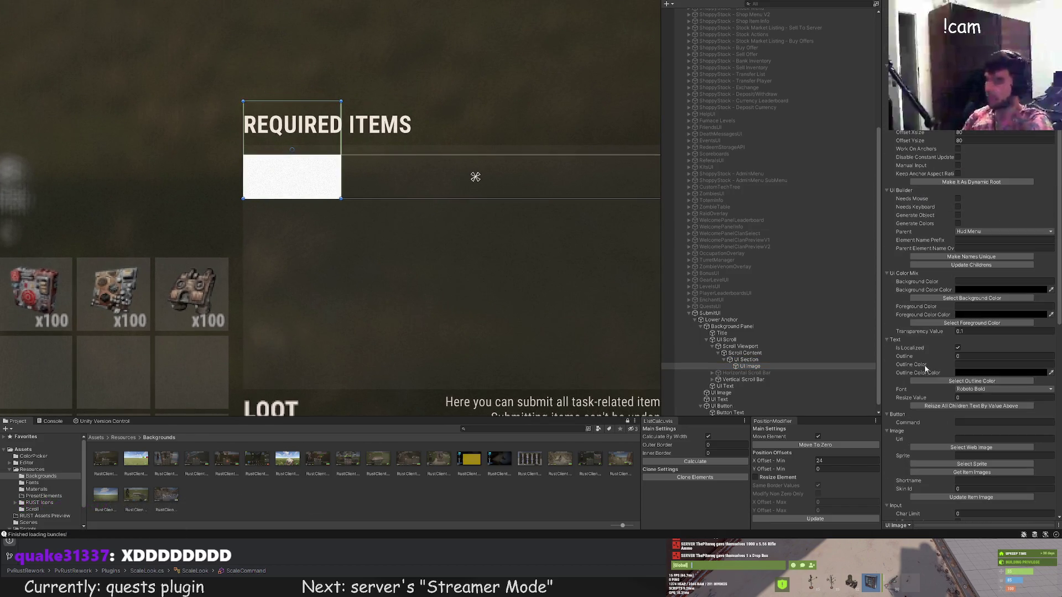
scroll(983, 430, down, 3)
Enter 'wood' as Shortname, load item icons and apply the wood icon to the slot.
click(983, 392)
text(wood)
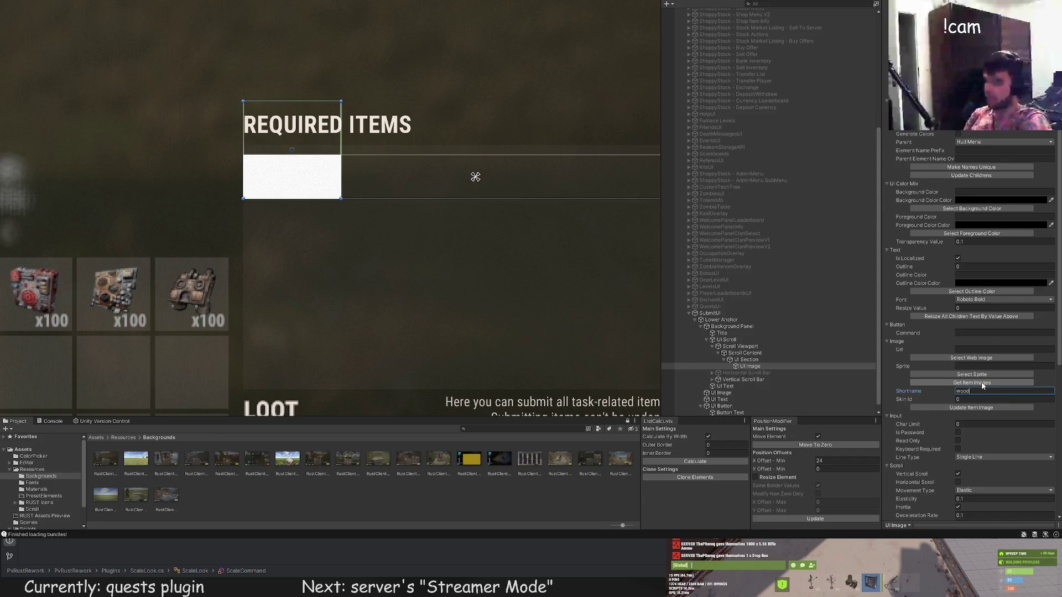
click(982, 384)
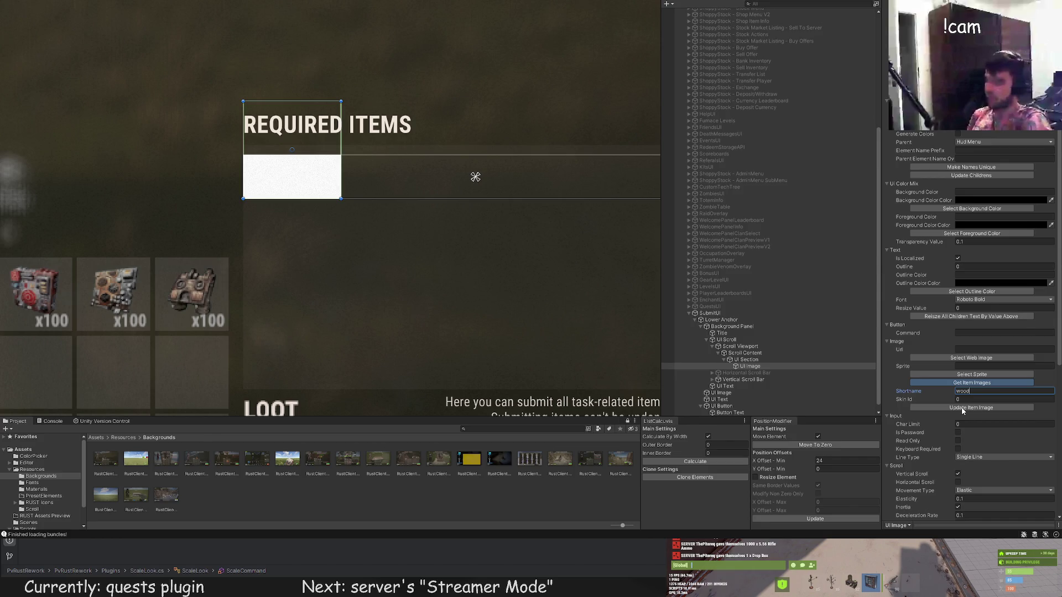
click(962, 408)
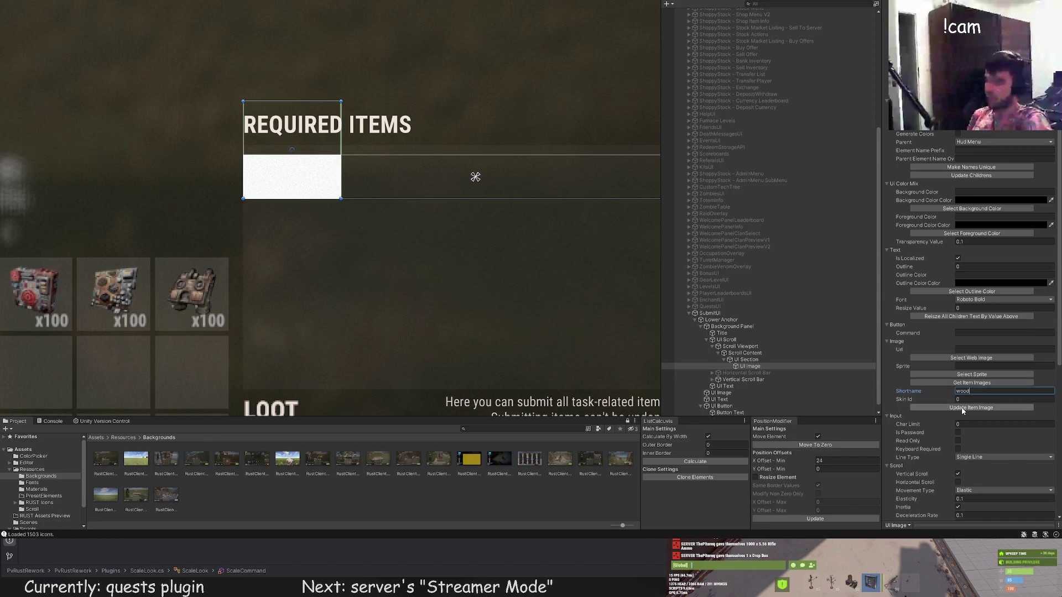
scroll(274, 141, up, 3)
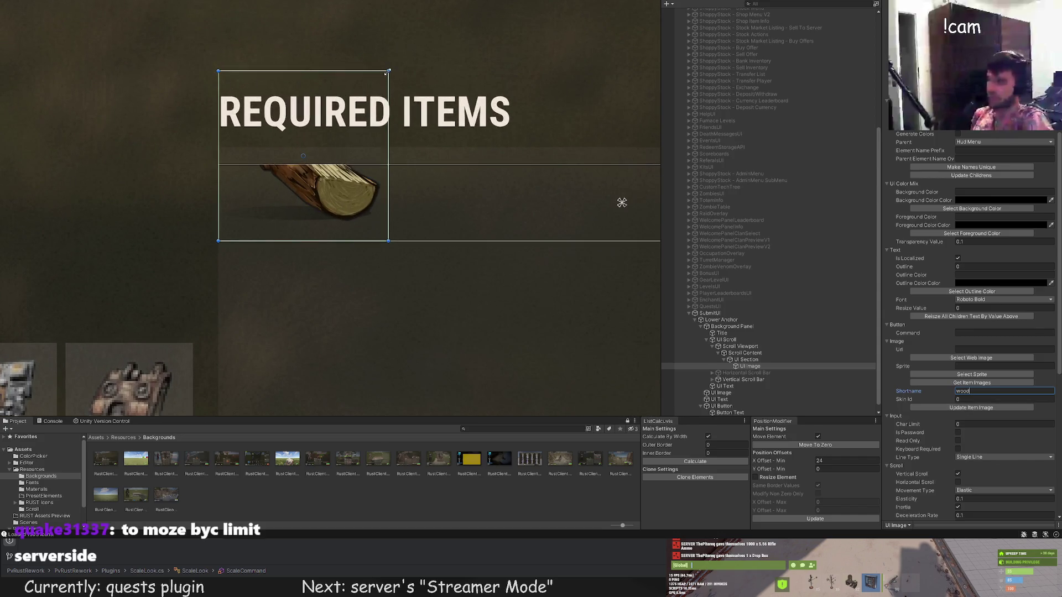
Narrow and raise the wood image and adjust its X Offset - Min value.
drag(294, 178, 278, 178)
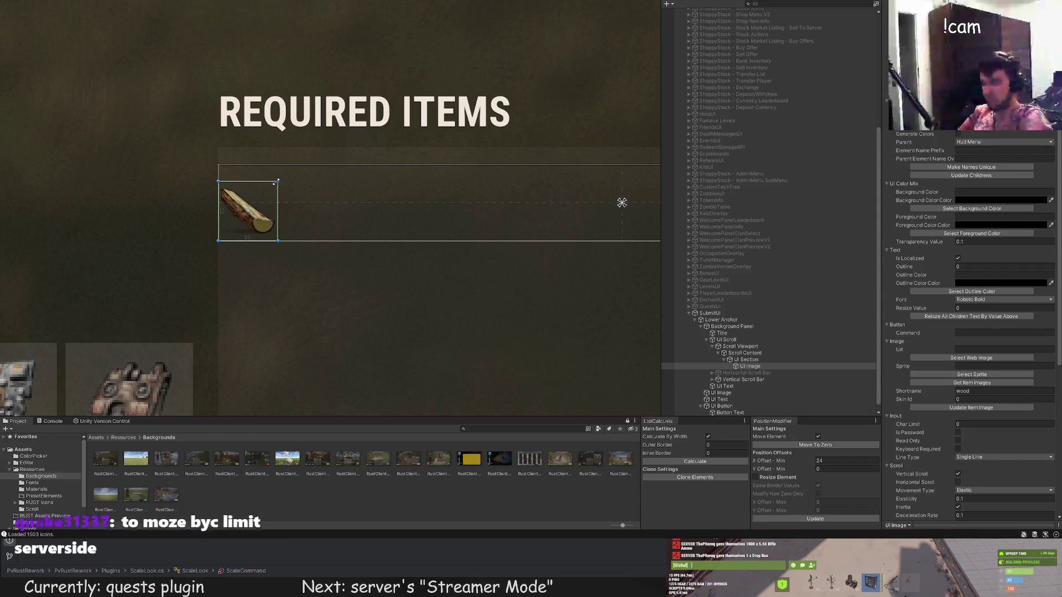
scroll(254, 214, up, 2)
scroll(253, 214, up, 1)
scroll(273, 249, up, 2)
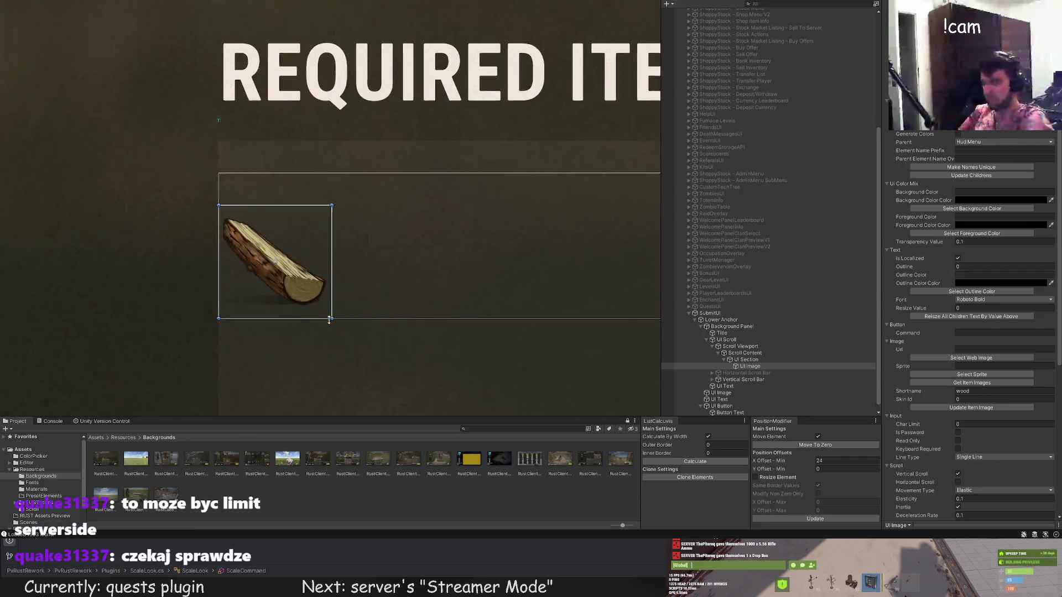
key(w)
mouse_move(270, 218)
mouse_down()
mouse_move(267, 193)
mouse_move(262, 215)
mouse_move(315, 244)
mouse_up()
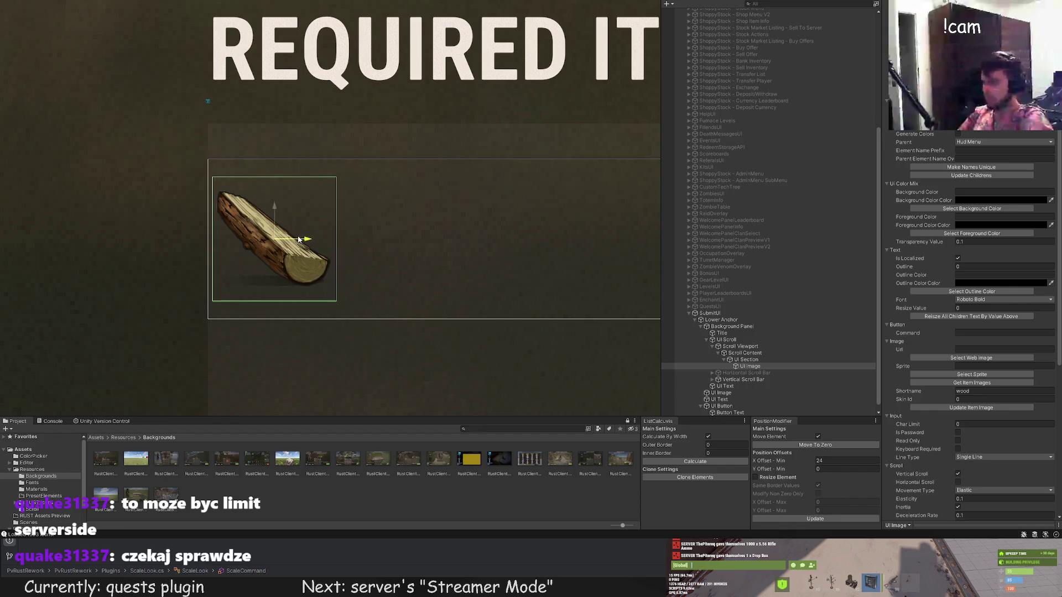
click(779, 464)
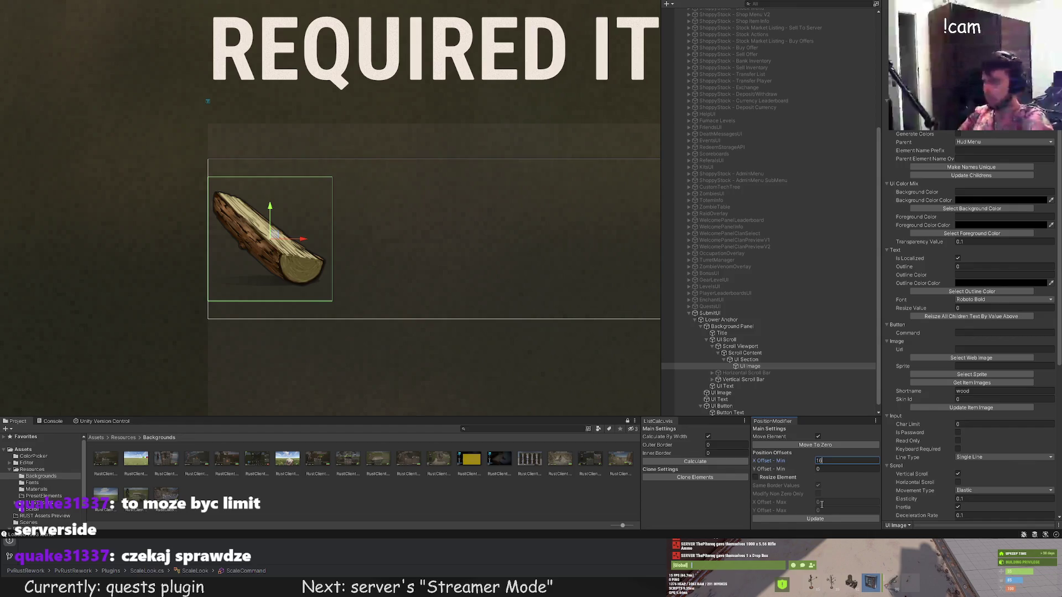
text(10)
scroll(486, 325, down, 2)
key(BackSpace)
text(8)
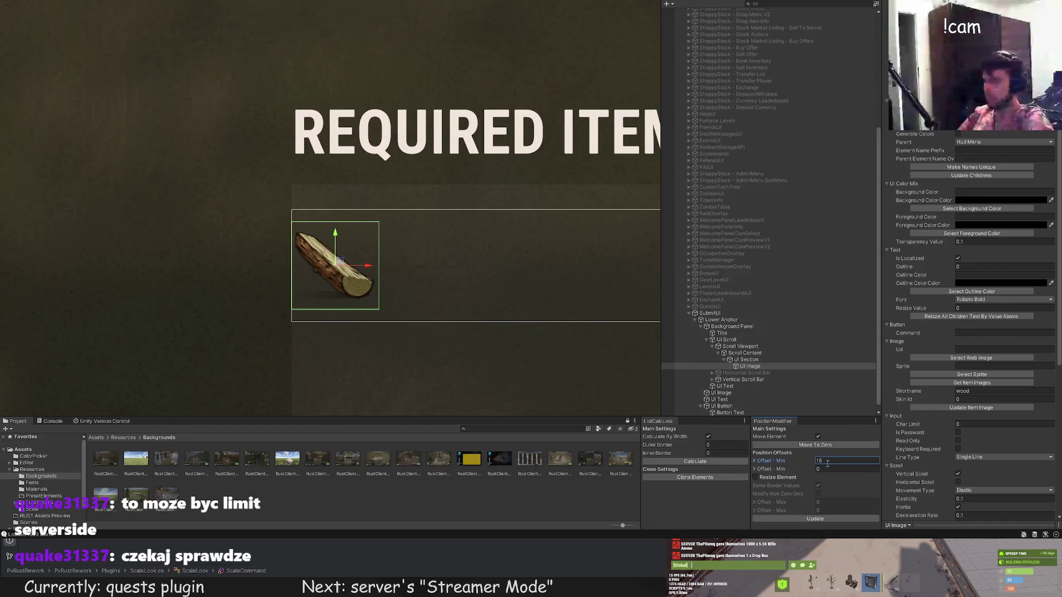
click(835, 519)
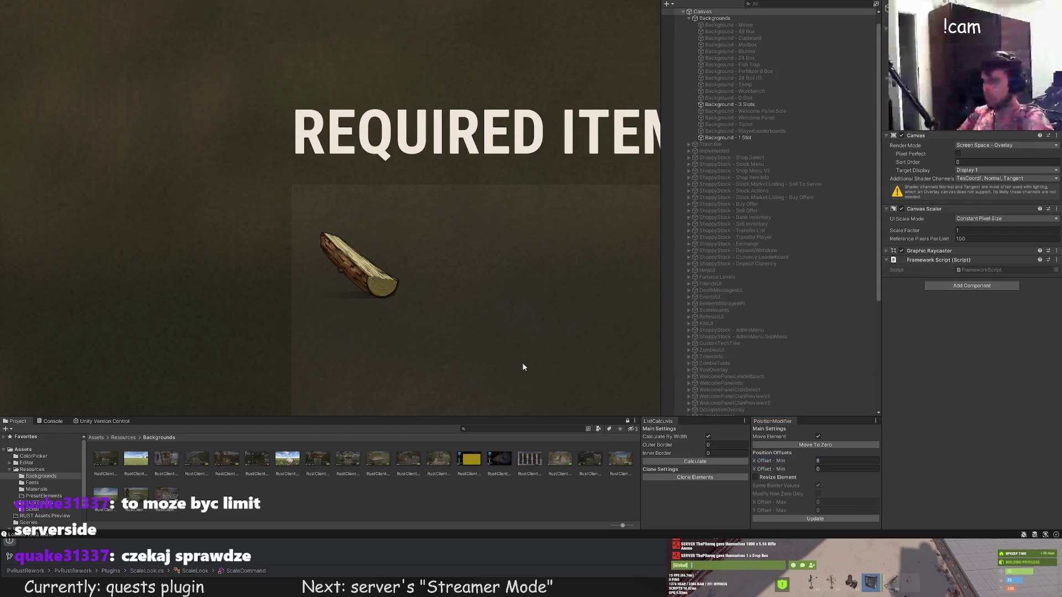
scroll(517, 351, down, 3)
drag(517, 351, 346, 262)
Give the wood image a semi-transparent WhiteTrans colour from the Color Picker.
click(346, 263)
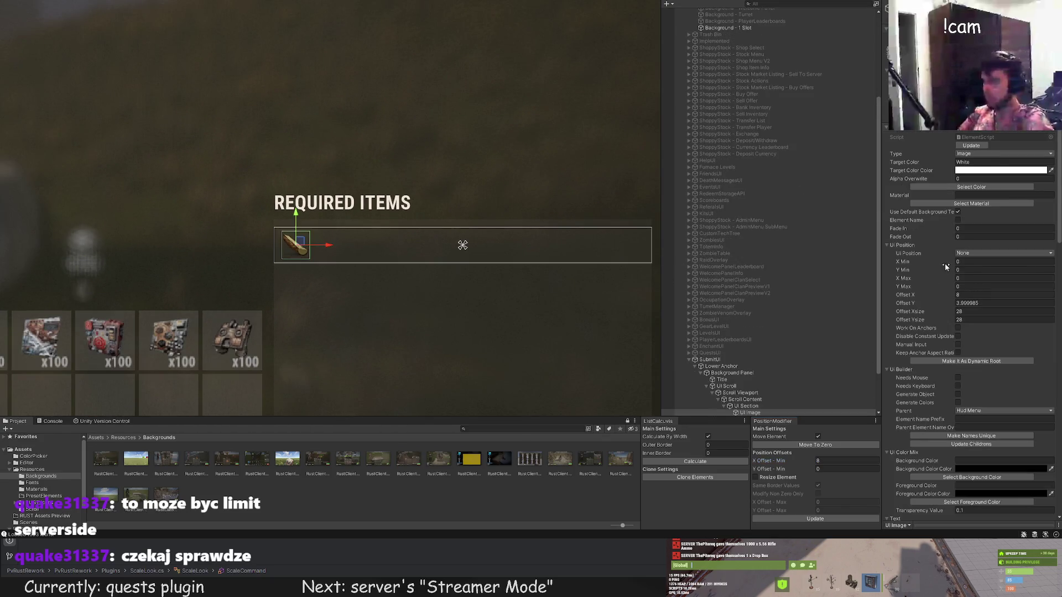
click(972, 186)
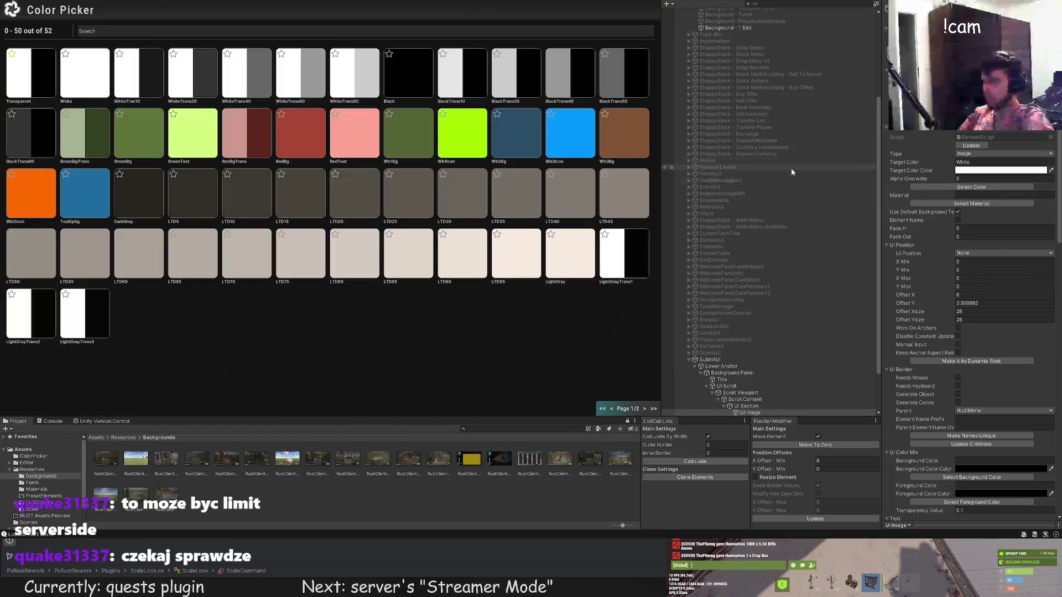
click(312, 98)
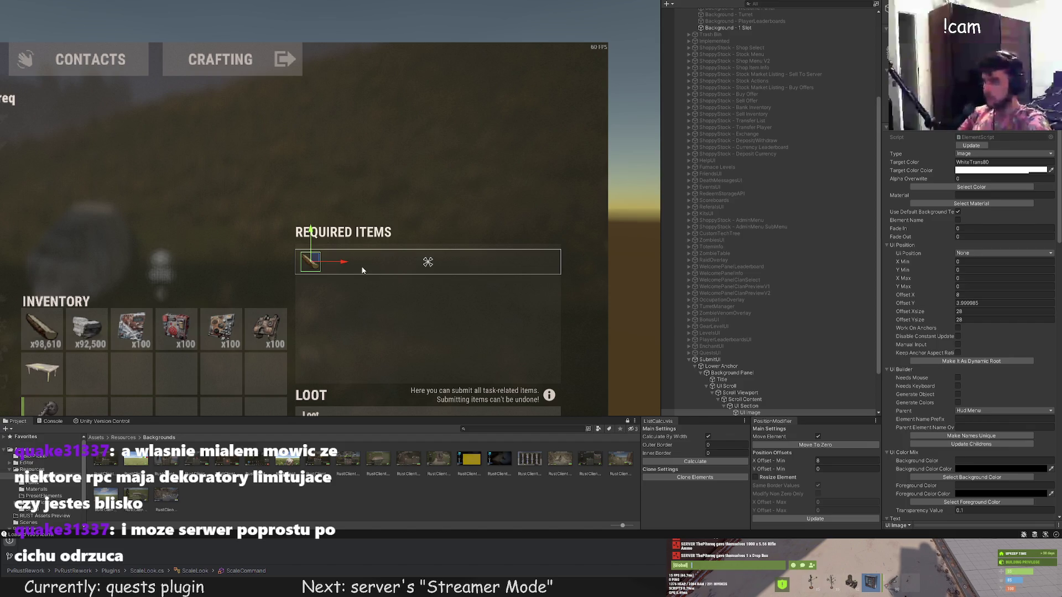
scroll(362, 270, up, 2)
scroll(269, 282, up, 1)
scroll(298, 279, up, 2)
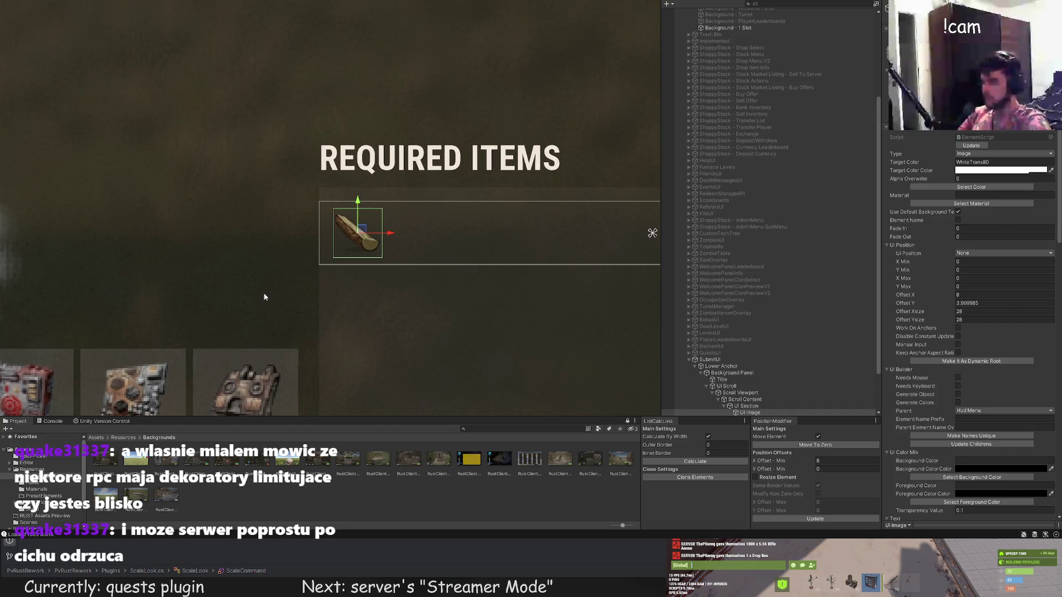
scroll(531, 284, up, 1)
scroll(781, 336, down, 3)
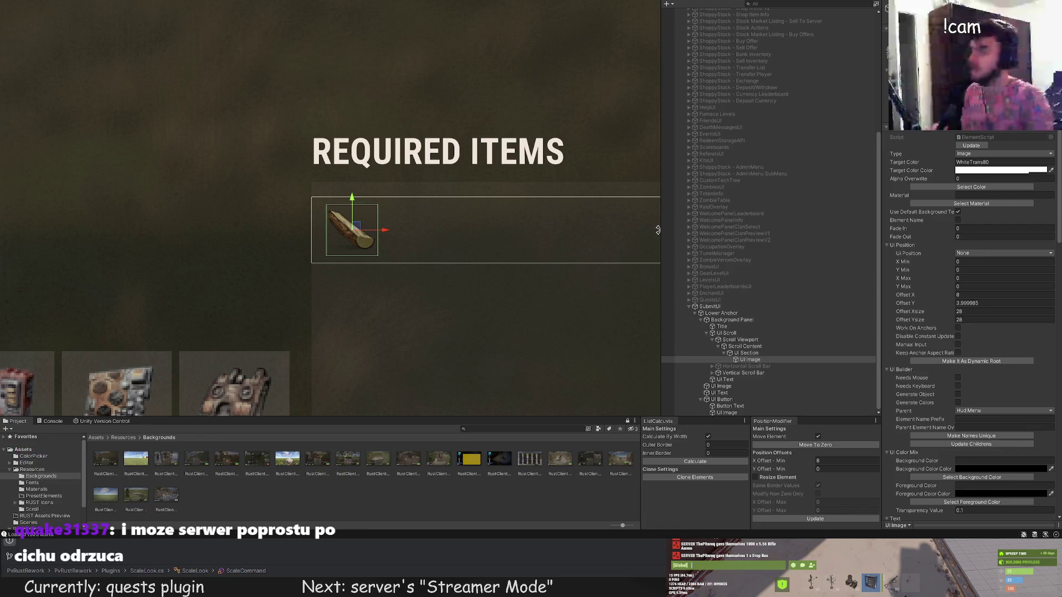
Add a UI Text child under the wood image and shorten its box to the row height (Ysize 28).
key(Right)
key(Down)
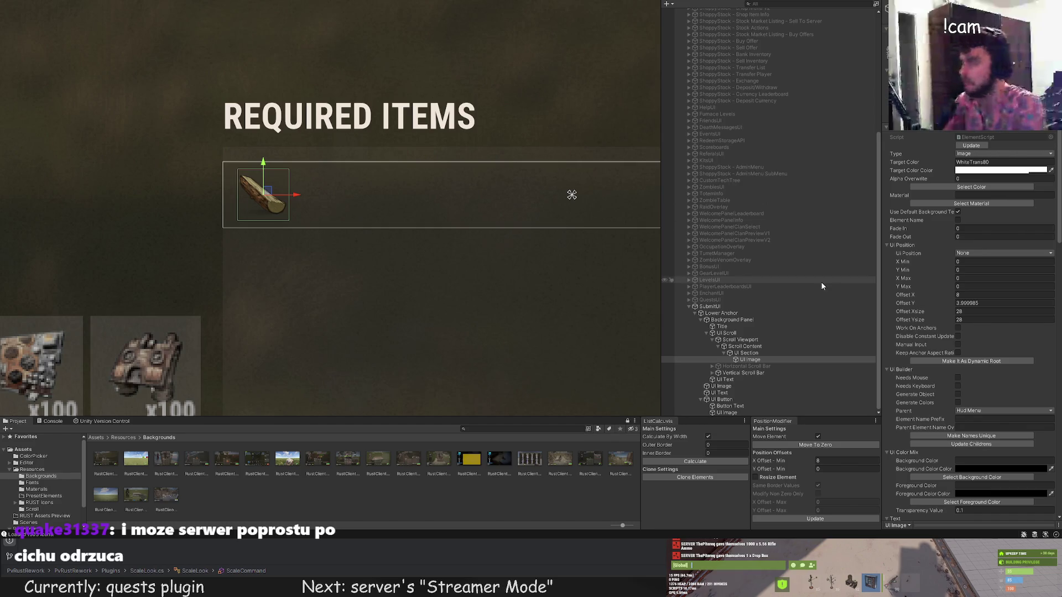
scroll(523, 259, down, 1)
scroll(523, 259, down, 1)
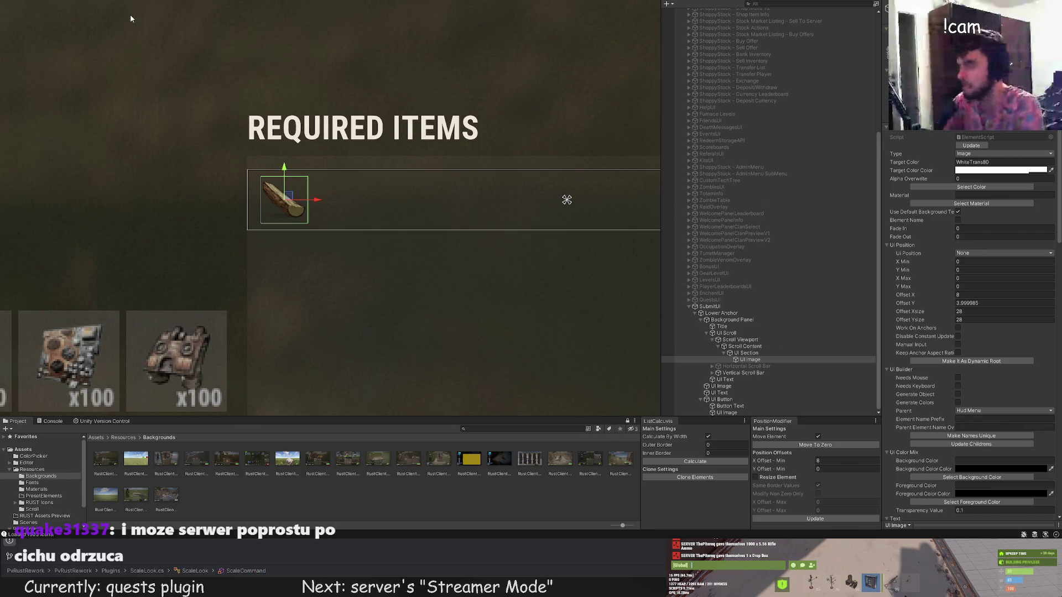
key(f)
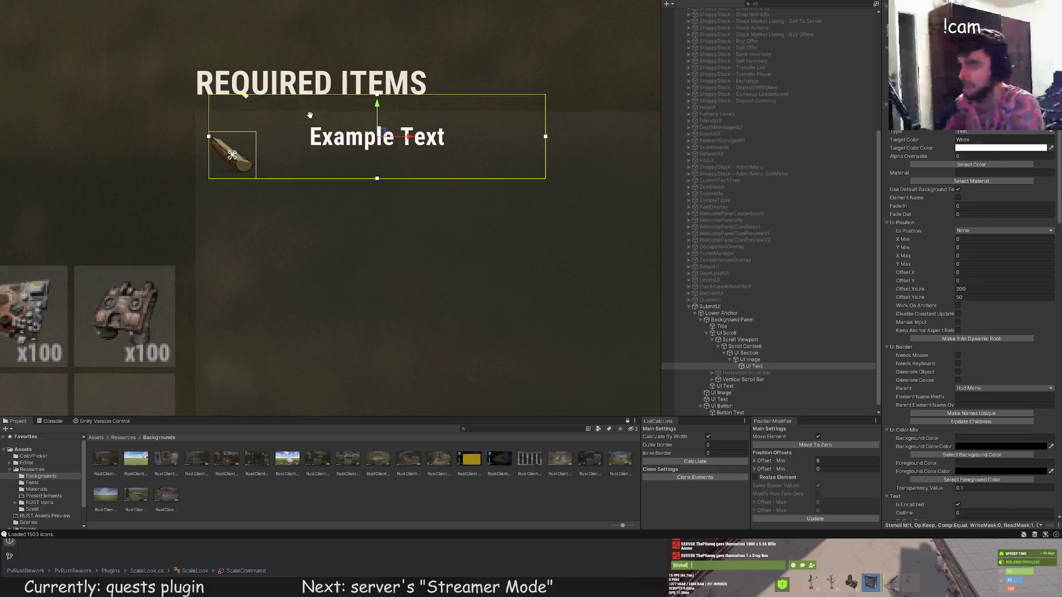
drag(292, 84, 279, 119)
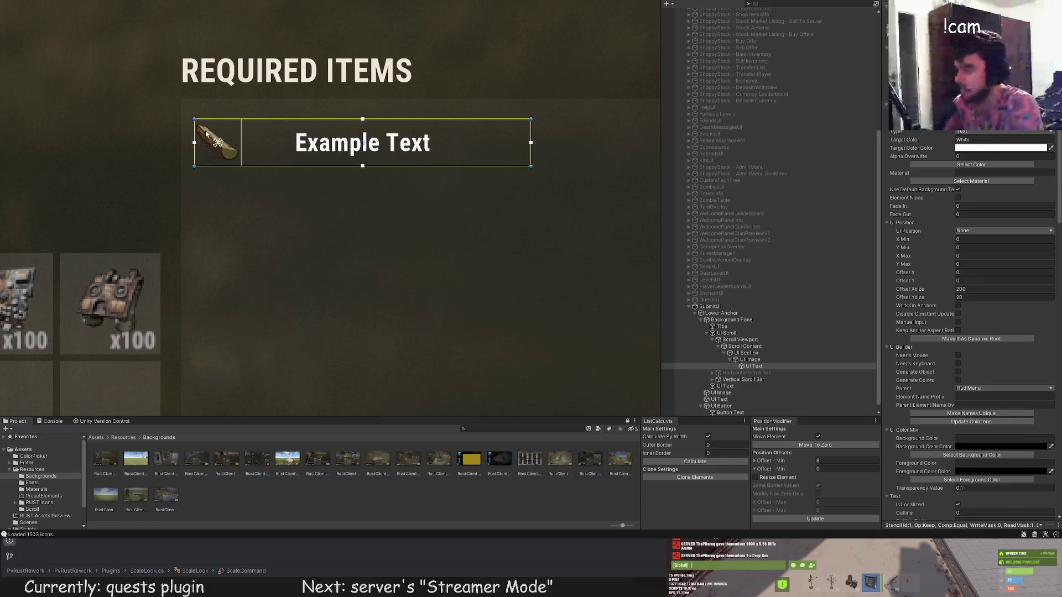
scroll(773, 344, down, 1)
Position the Example Text box right of the wood icon and make it taller.
click(743, 358)
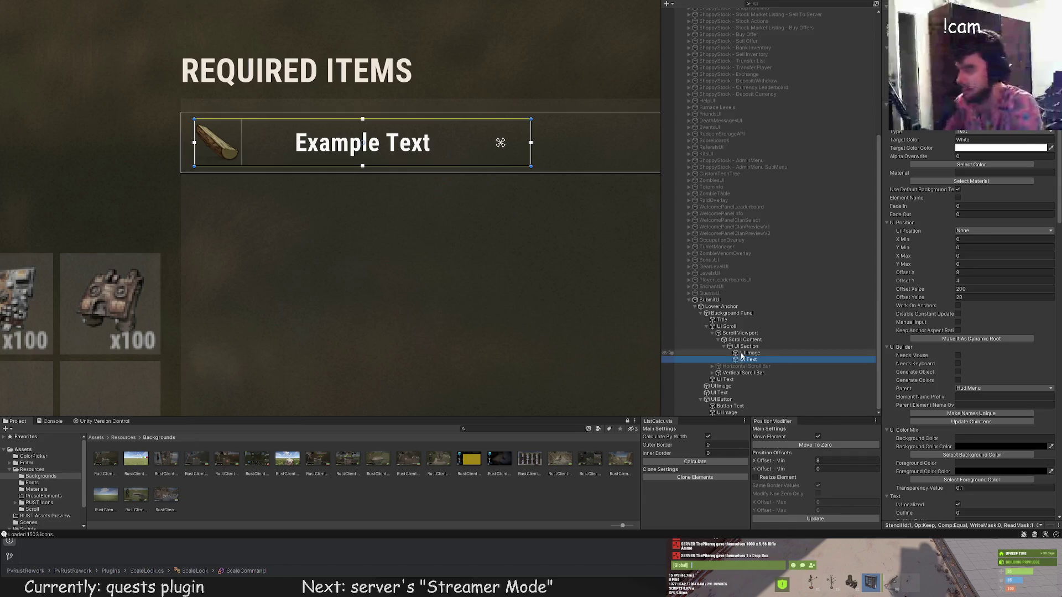
scroll(352, 146, up, 2)
mouse_move(134, 118)
mouse_down()
mouse_move(210, 117)
mouse_move(216, 99)
mouse_up()
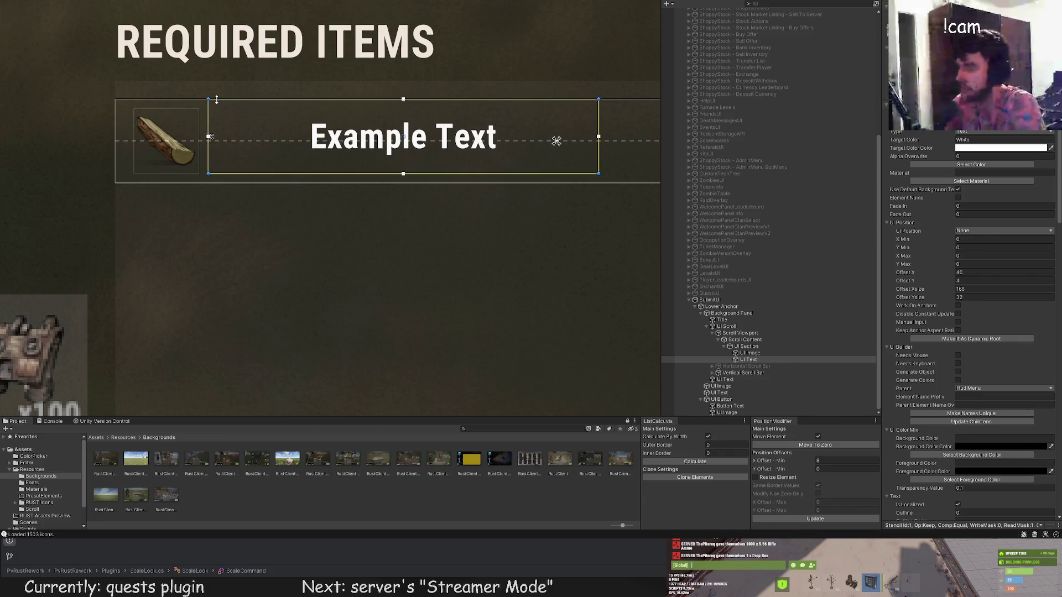
drag(218, 171, 219, 181)
scroll(967, 332, down, 5)
scroll(981, 345, down, 5)
scroll(976, 363, down, 3)
Left-align the label, switch its font to Roboto Regular, and bring up its colour swatches.
click(959, 401)
scroll(962, 390, up, 3)
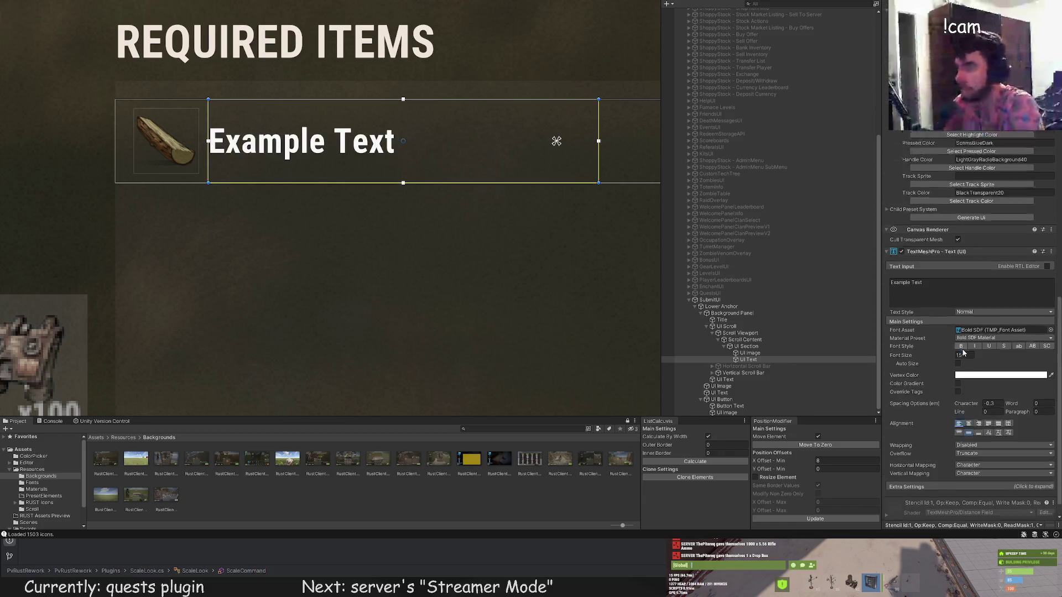
scroll(971, 332, up, 4)
scroll(978, 274, up, 3)
click(996, 203)
click(967, 216)
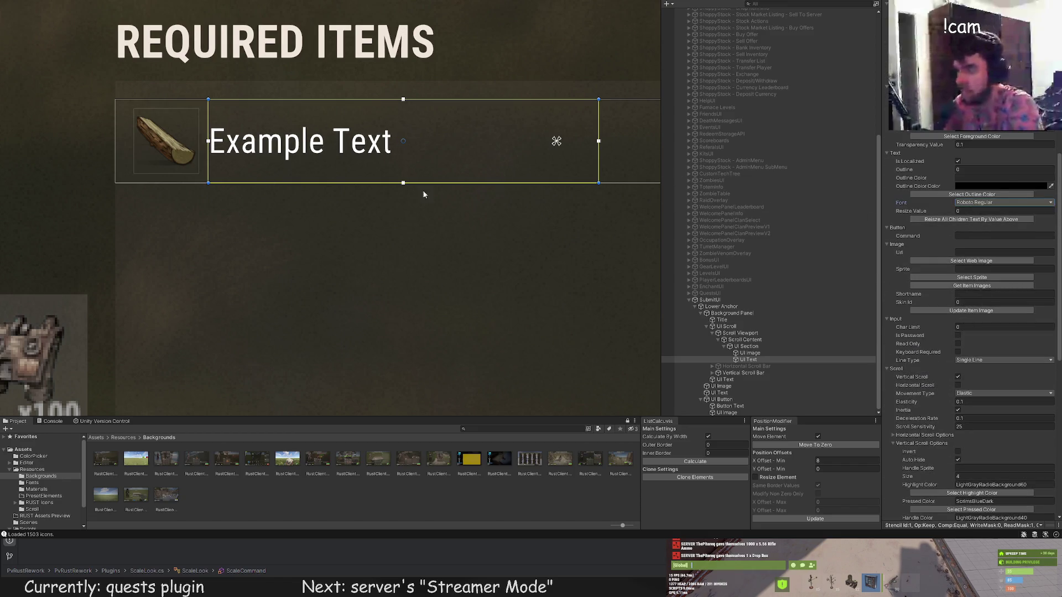
scroll(431, 191, down, 2)
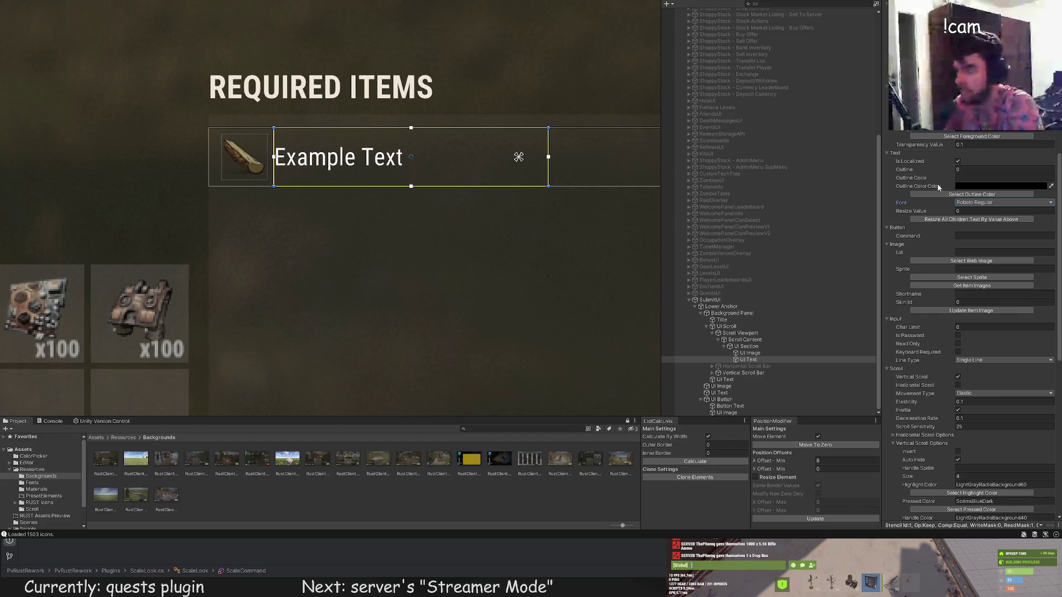
scroll(976, 274, up, 3)
scroll(977, 176, up, 3)
click(976, 187)
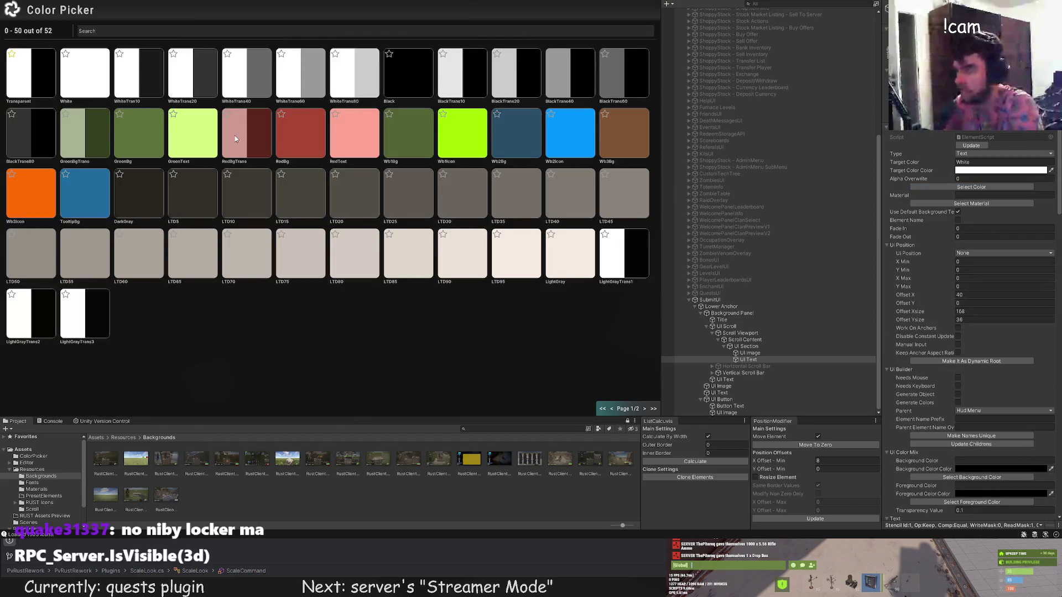
Give the item label the light LTD80 colour.
click(398, 256)
scroll(412, 236, down, 2)
scroll(368, 254, up, 2)
scroll(379, 266, down, 1)
scroll(383, 256, down, 2)
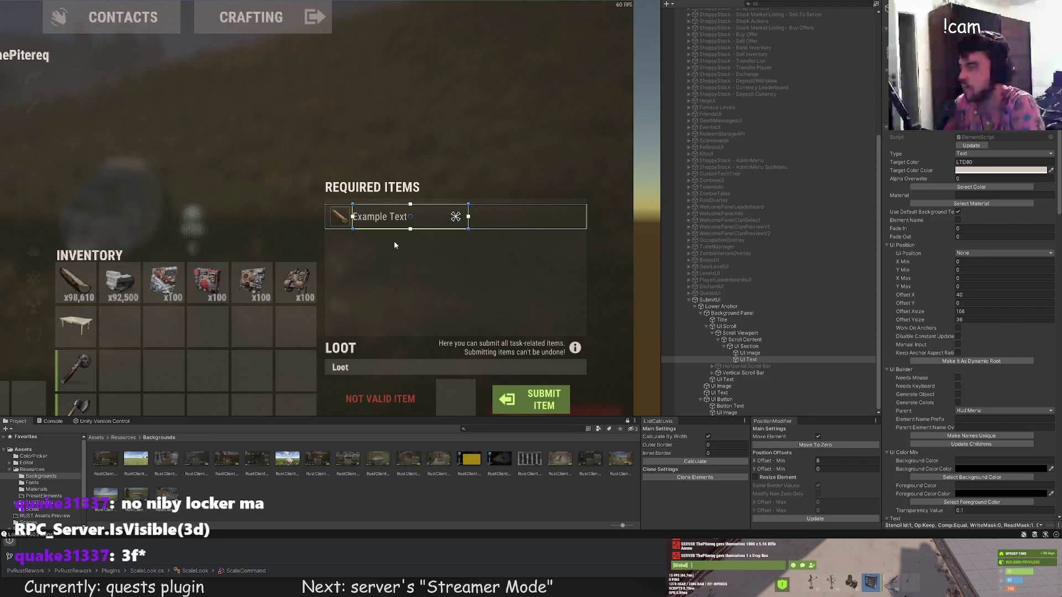
scroll(381, 283, down, 1)
drag(380, 282, 387, 215)
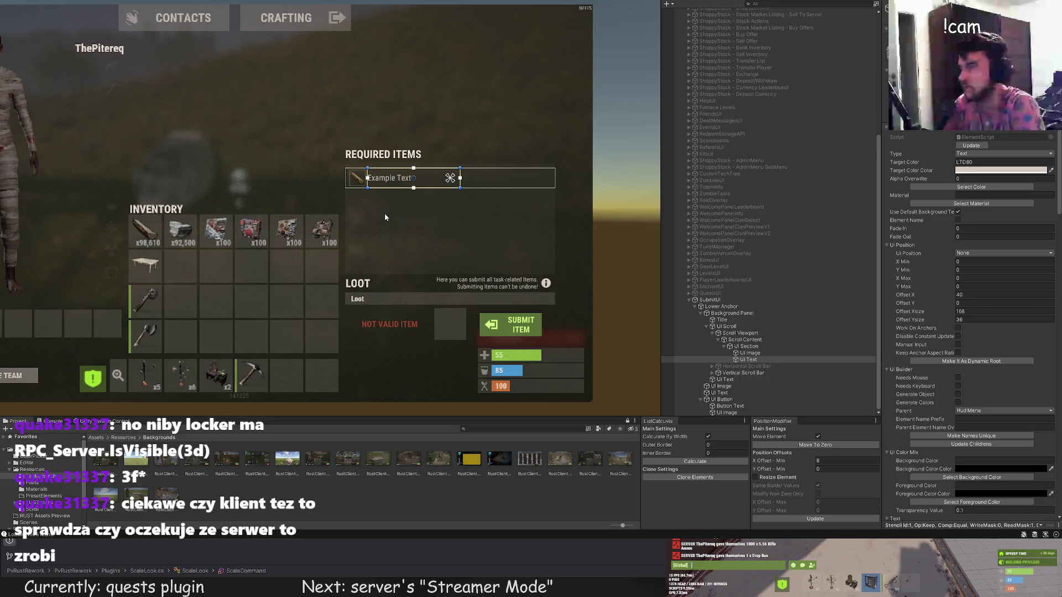
drag(385, 216, 417, 259)
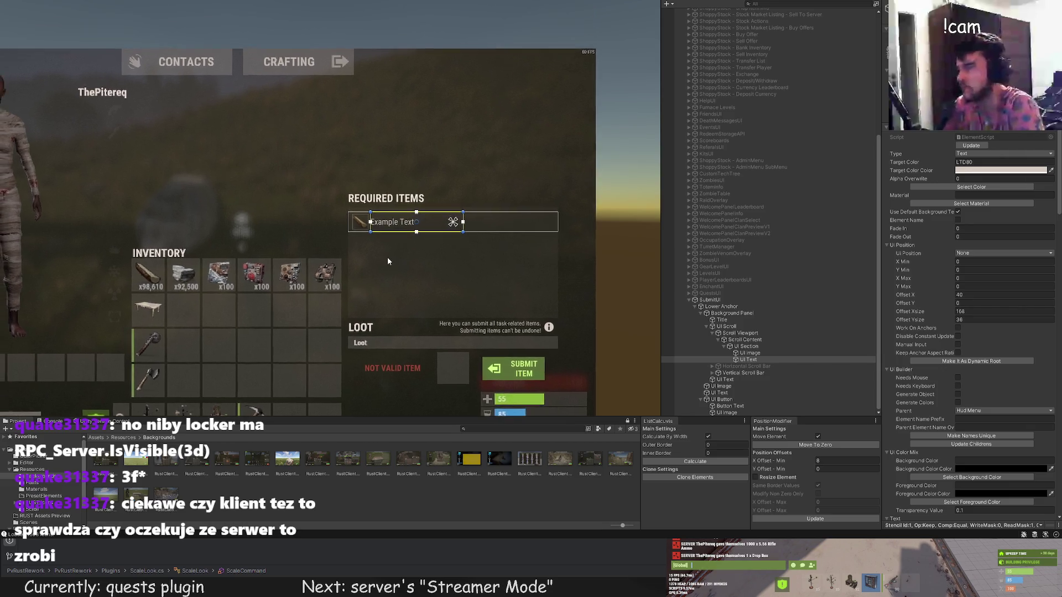
scroll(933, 301, down, 10)
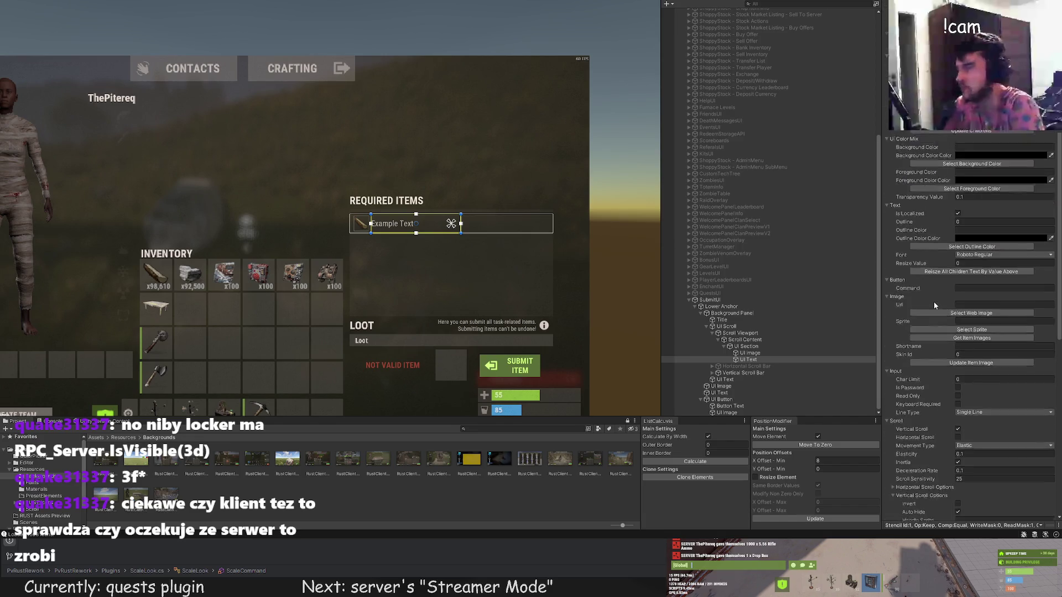
scroll(393, 256, up, 1)
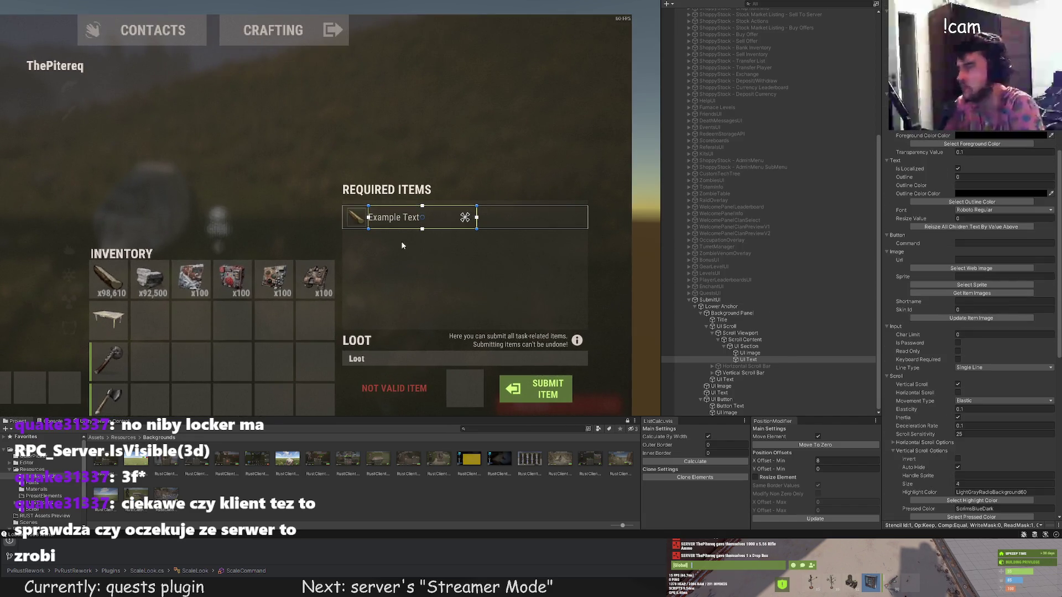
scroll(909, 309, down, 10)
Narrow the label's box from the right and replace its text with 'Wood'.
click(941, 277)
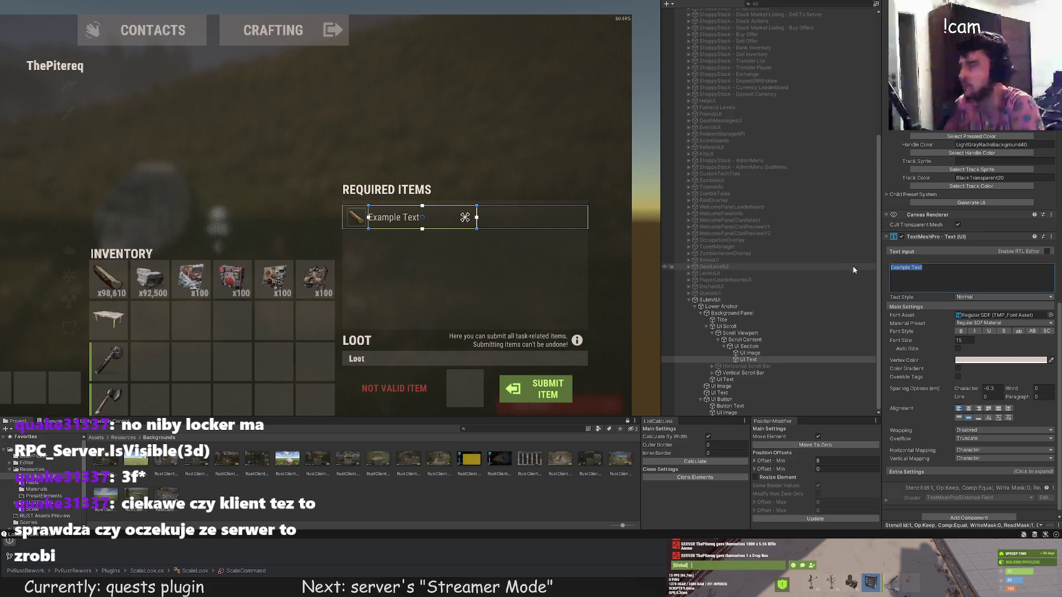
scroll(638, 279, up, 2)
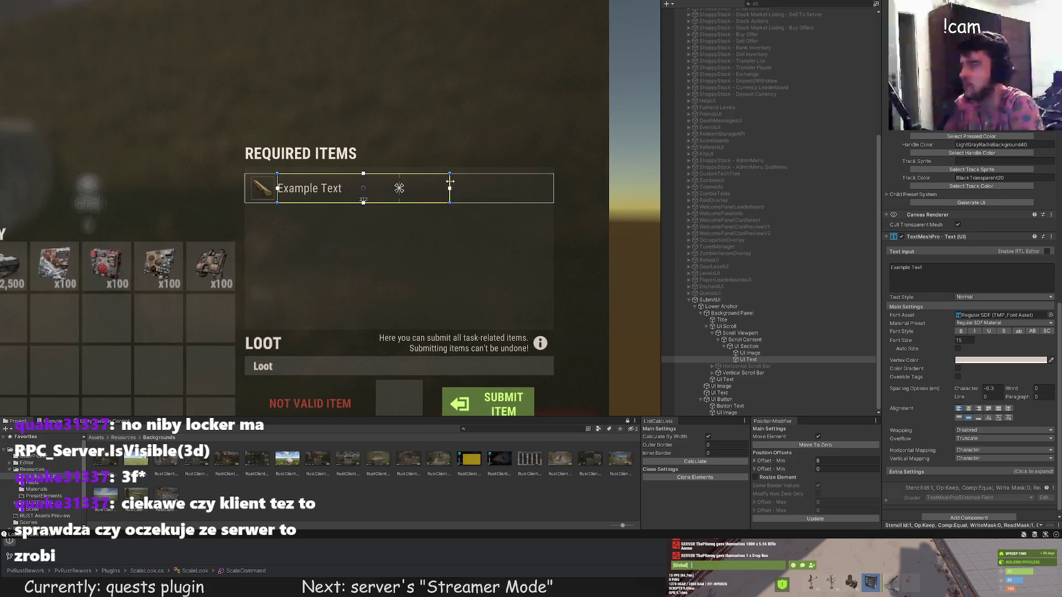
drag(471, 181, 441, 182)
text(Wood)
scroll(866, 252, up, 3)
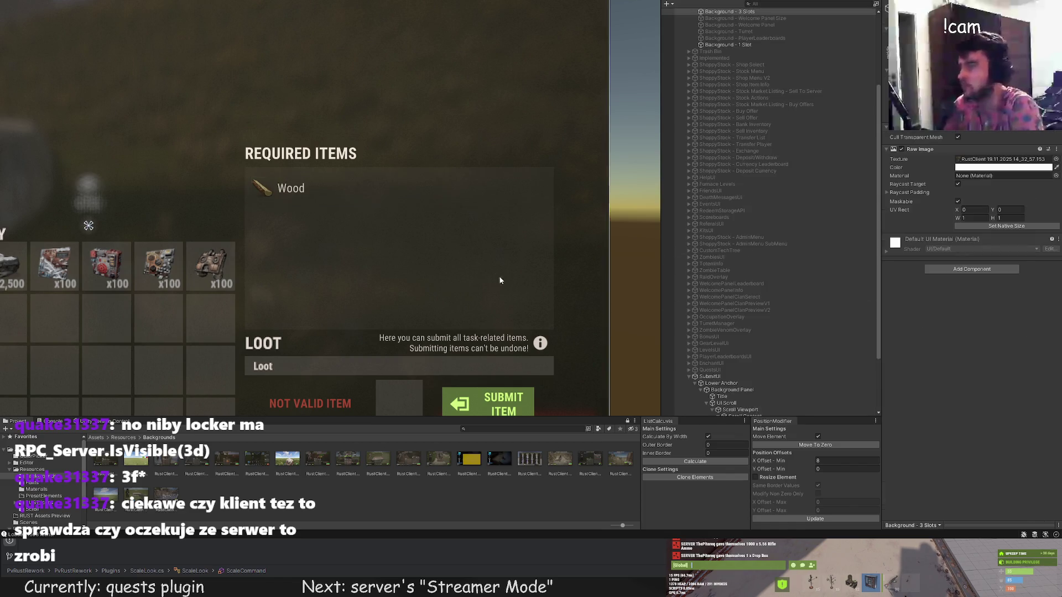
scroll(395, 235, down, 4)
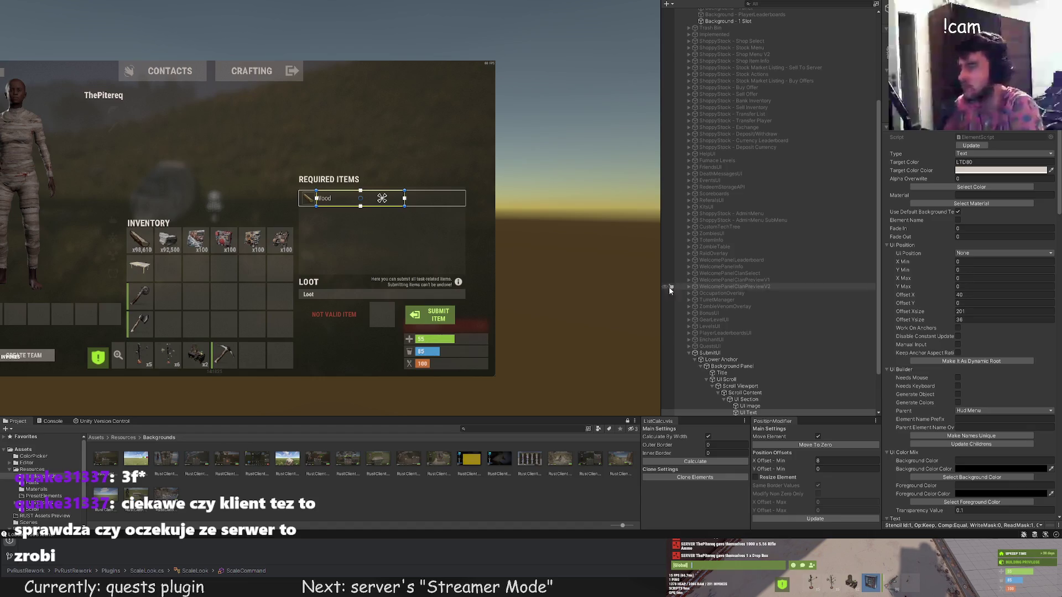
drag(352, 225, 324, 240)
scroll(323, 241, up, 1)
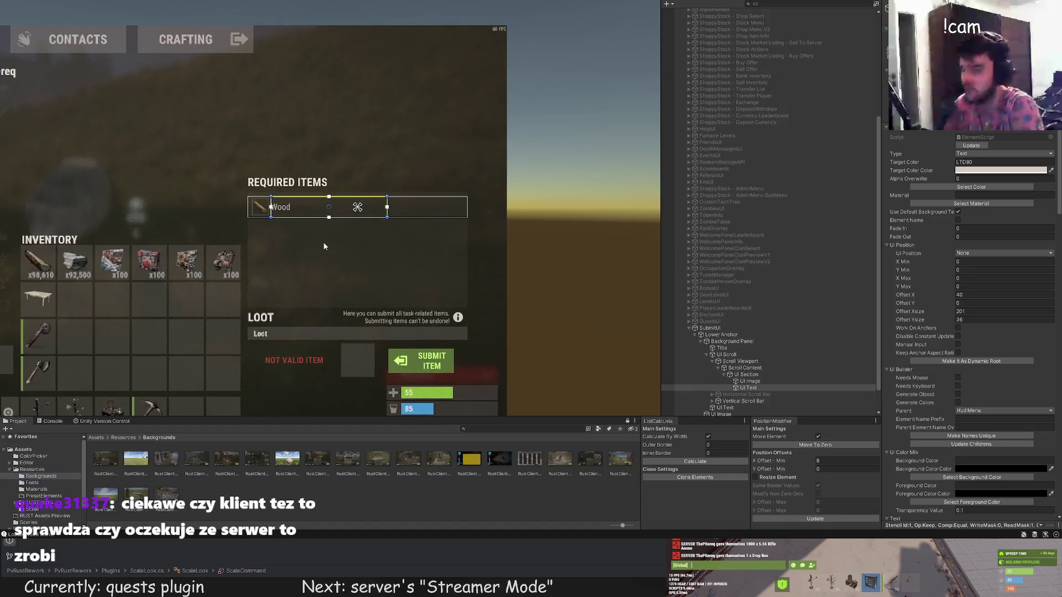
scroll(323, 242, up, 2)
scroll(327, 243, up, 2)
scroll(423, 295, up, 2)
drag(425, 294, 412, 301)
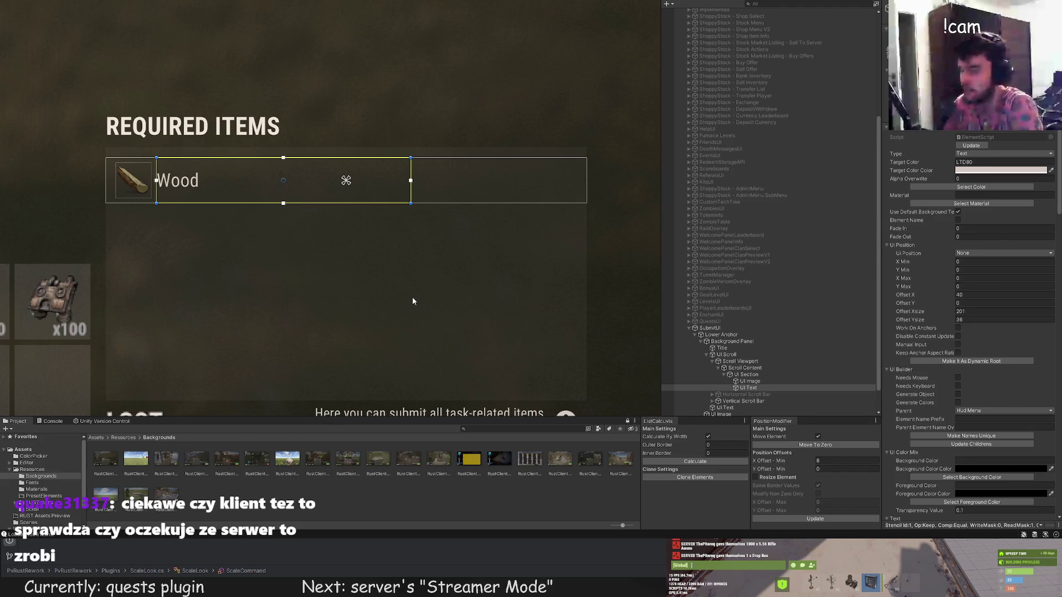
Select the Title heading in the Hierarchy and duplicate it.
click(749, 363)
click(745, 368)
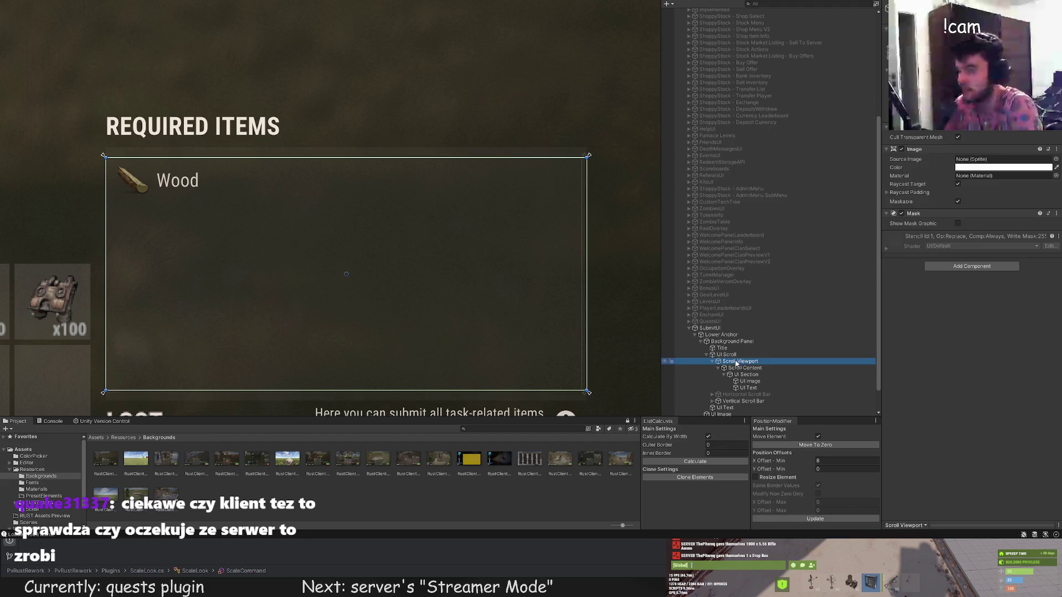
click(745, 381)
key(Up)
key(Up)
key(Up)
key(Up)
key(Up)
click(722, 348)
key(ctrl+d)
scroll(934, 315, down, 3)
scroll(935, 320, down, 3)
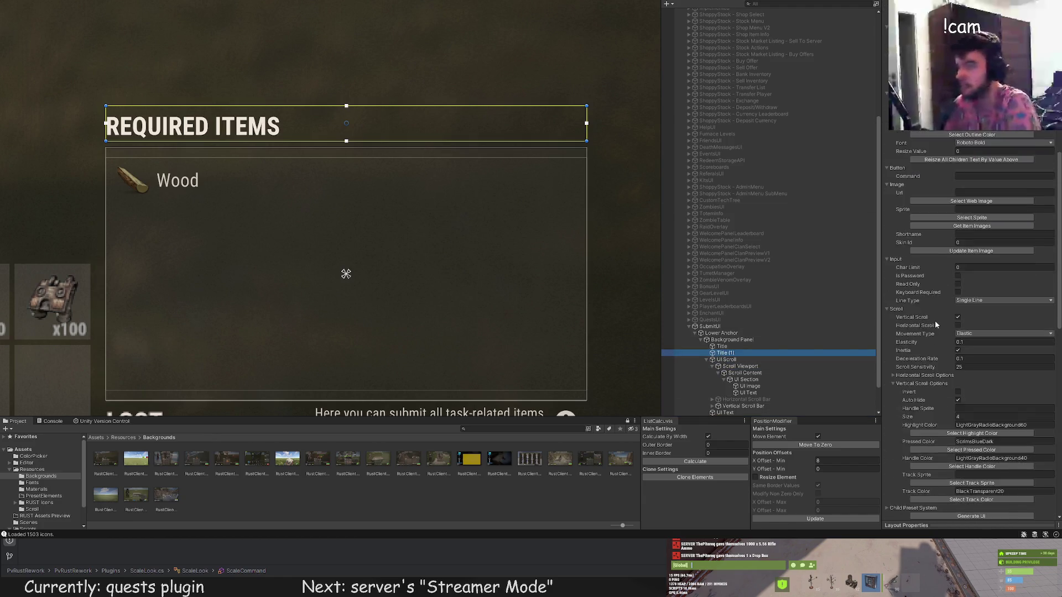
scroll(948, 340, down, 3)
Right-align the copy, retext it as REMAINING AMOUNT, and give it a smaller font size.
click(978, 364)
click(954, 230)
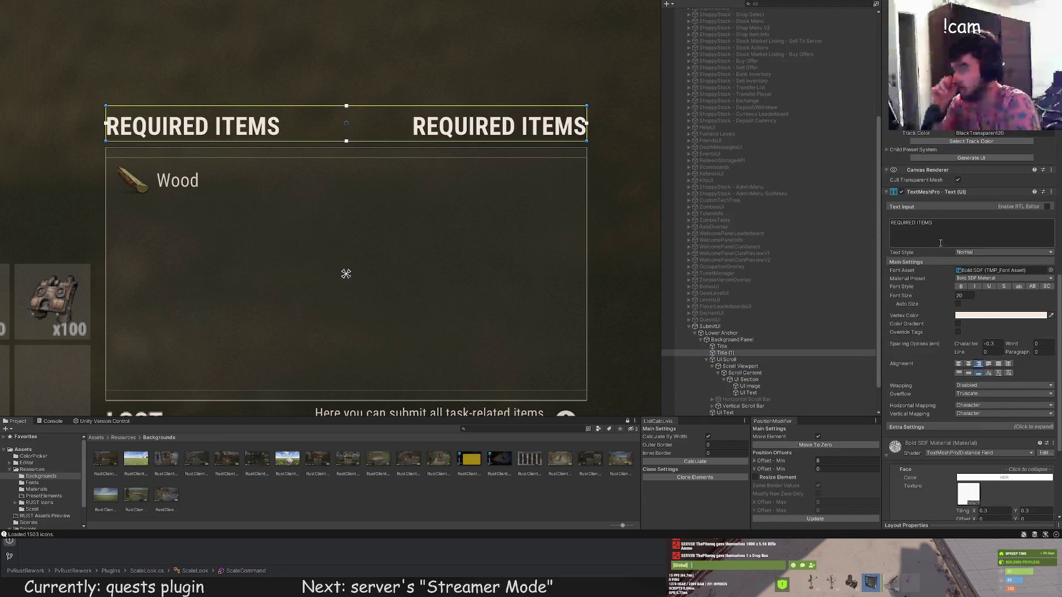
text(REMAINING)
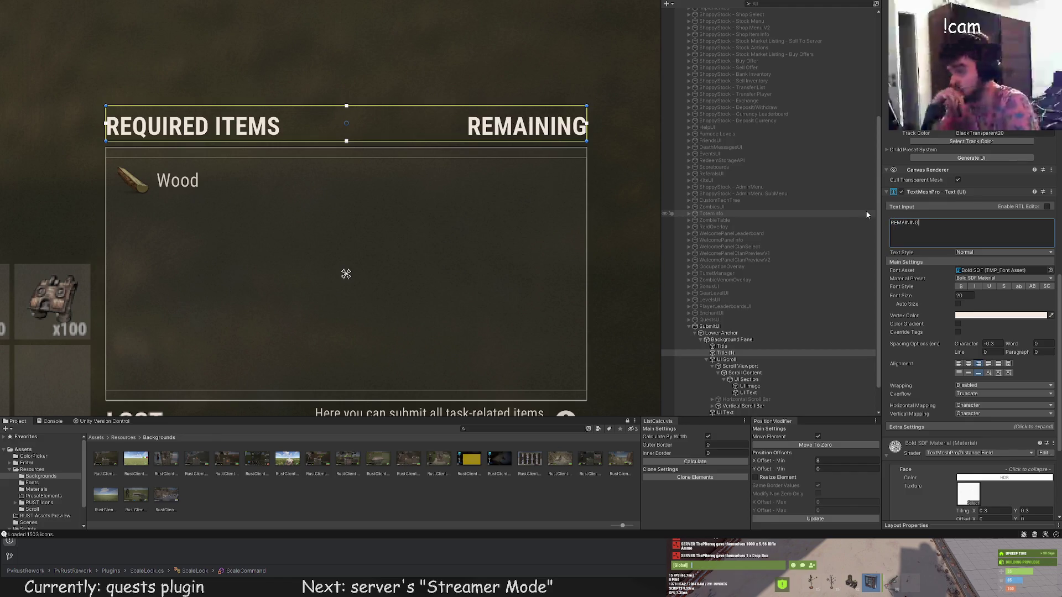
click(965, 295)
text(14)
key(Return)
click(510, 226)
scroll(510, 225, down, 2)
scroll(494, 217, down, 2)
scroll(494, 217, down, 2)
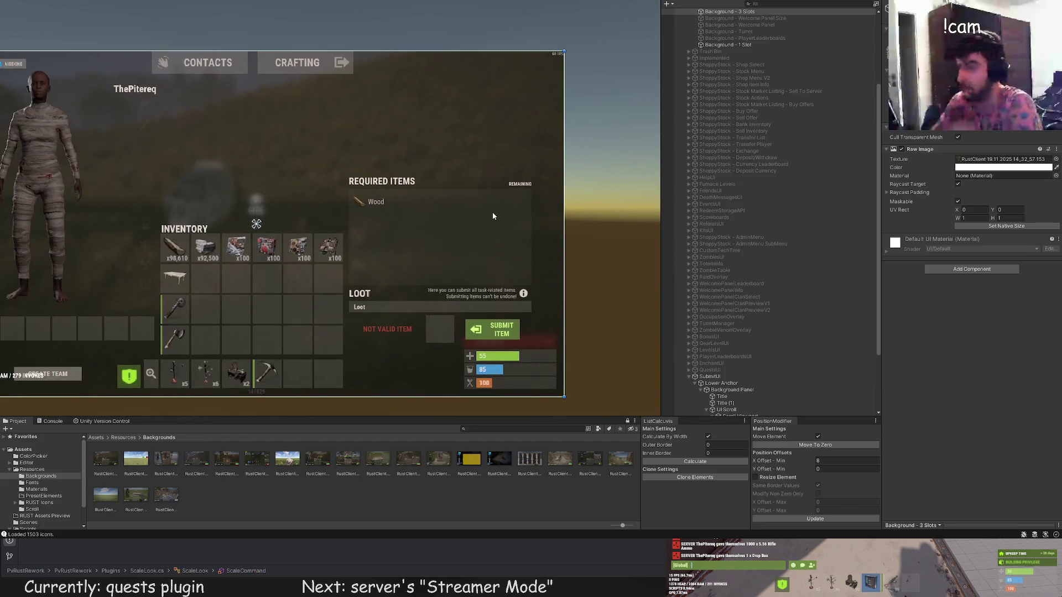
scroll(492, 212, down, 1)
click(502, 188)
scroll(953, 339, down, 5)
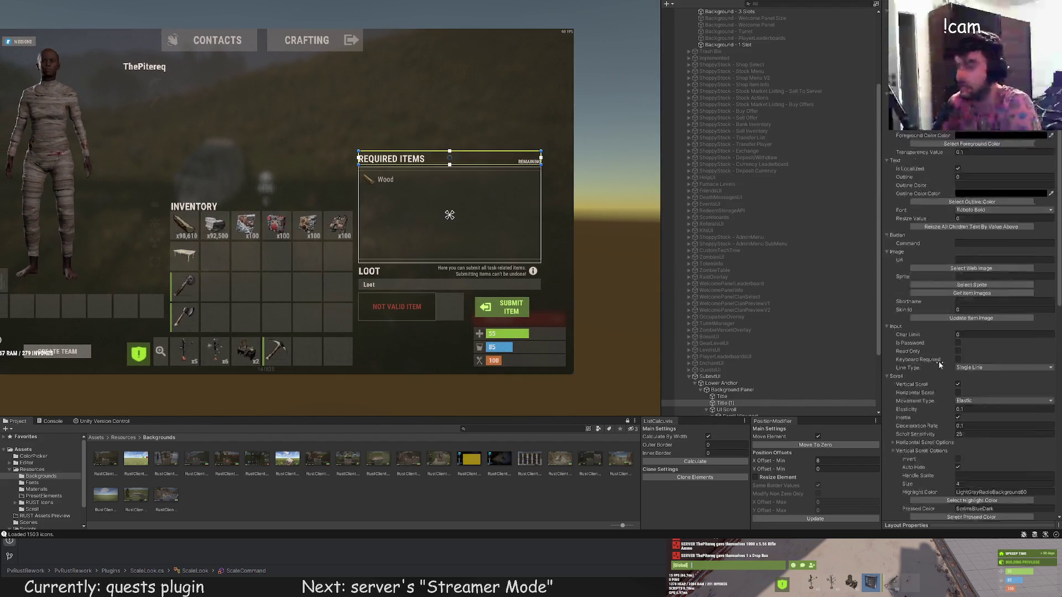
scroll(938, 362, down, 5)
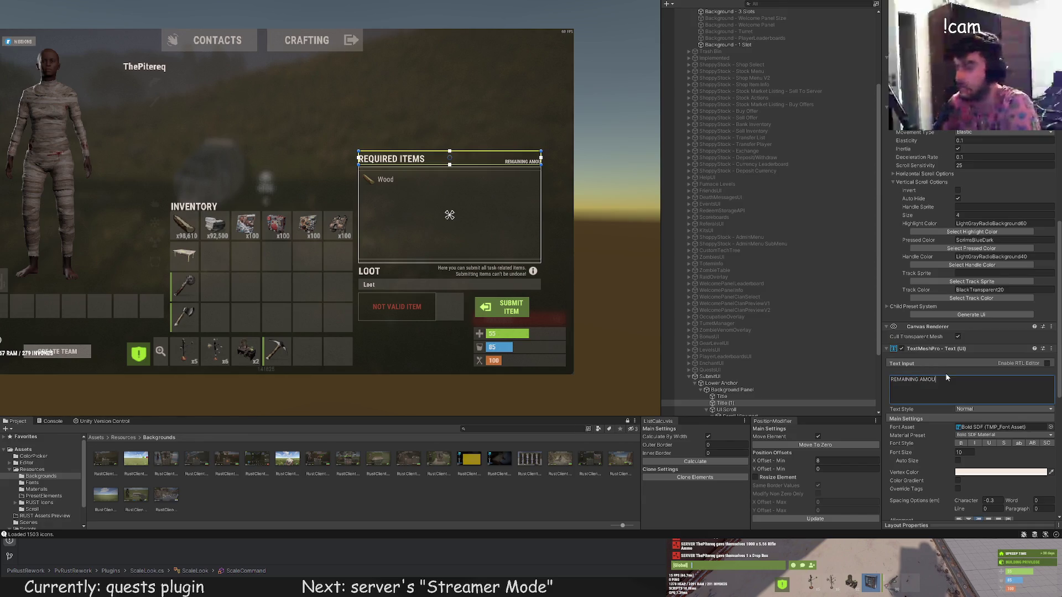
scroll(547, 254, down, 2)
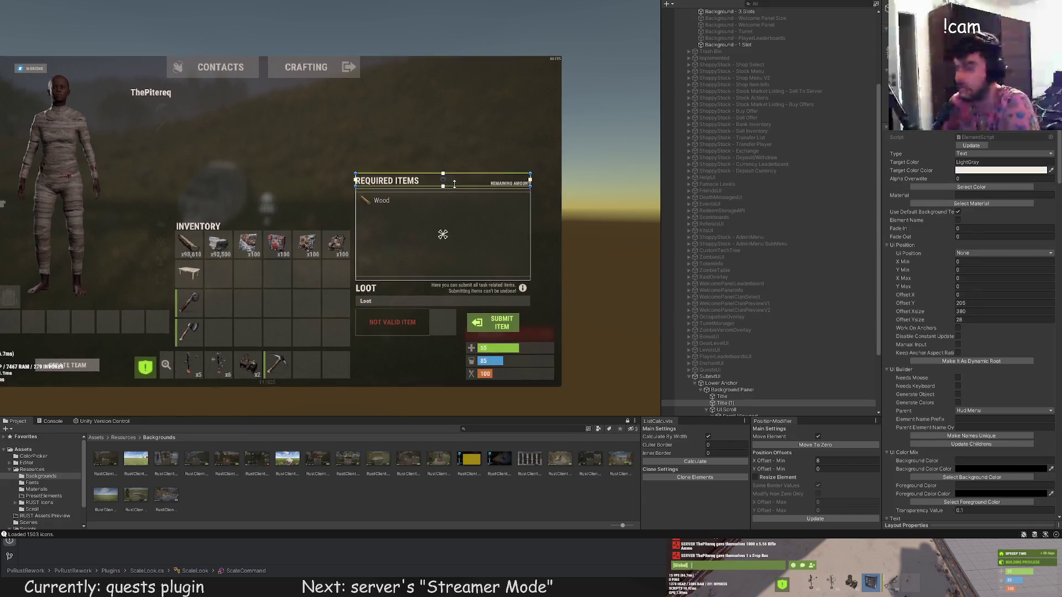
scroll(747, 332, down, 3)
Duplicate the Wood label and move the copy right into the amount column via its horizontal offset.
click(748, 362)
double_click(748, 376)
click(747, 368)
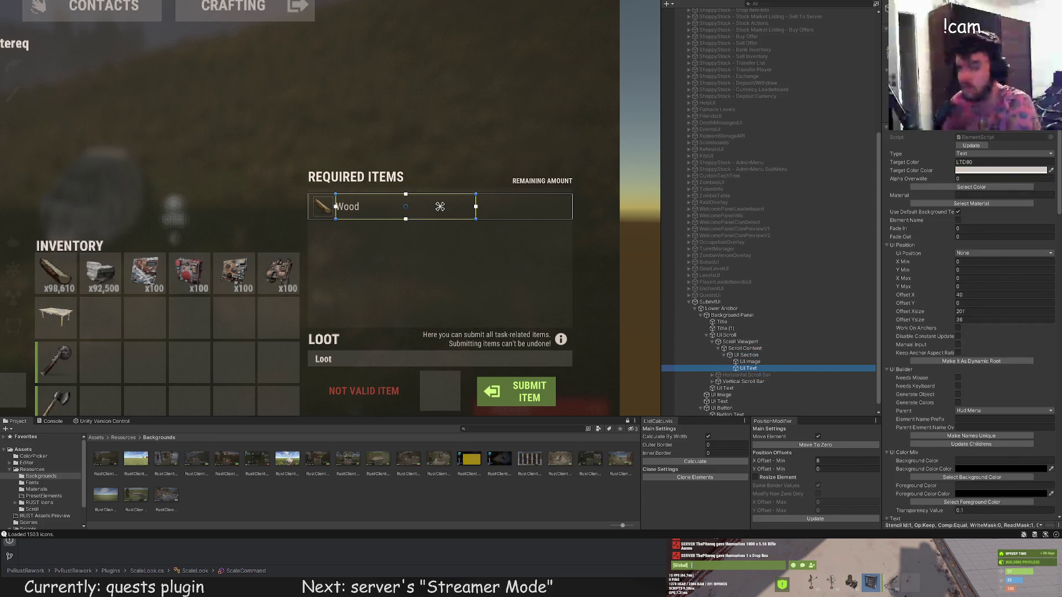
scroll(415, 208, up, 1)
key(ctrl+d)
scroll(415, 208, up, 2)
drag(398, 199, 504, 199)
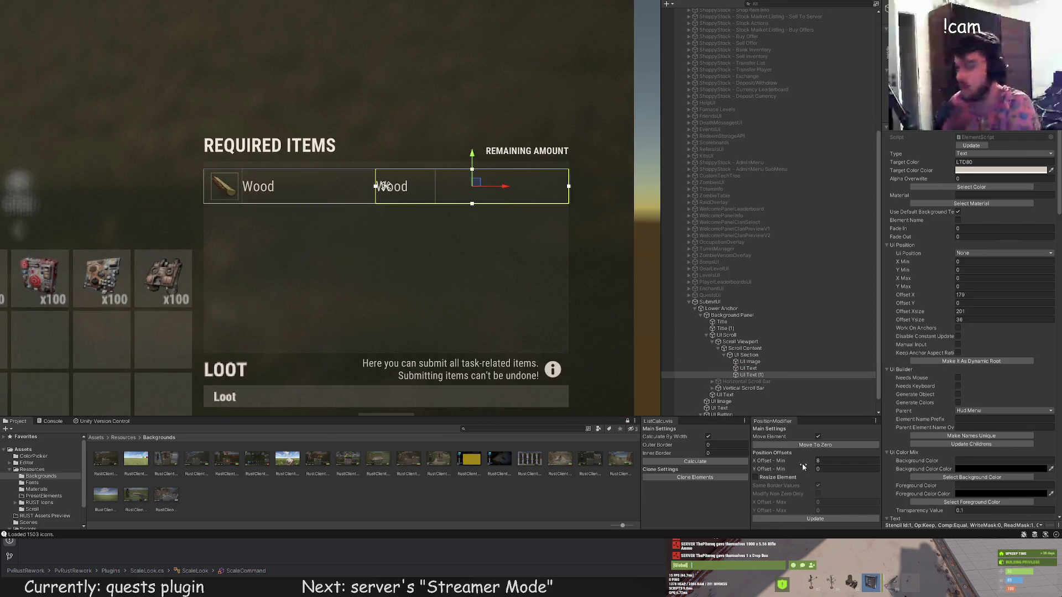
click(793, 462)
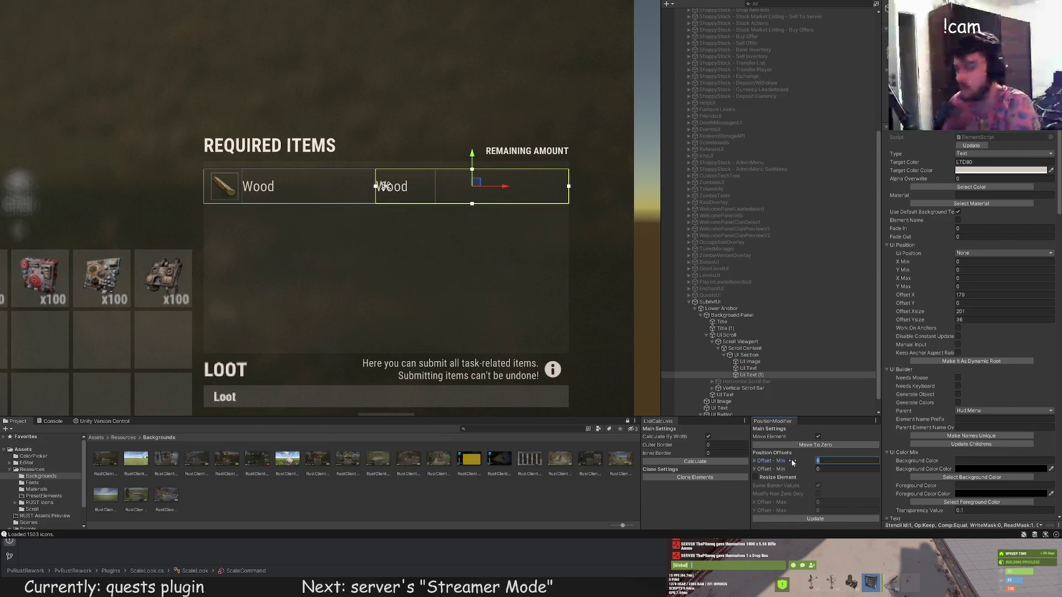
click(831, 517)
scroll(976, 406, down, 5)
scroll(988, 402, down, 5)
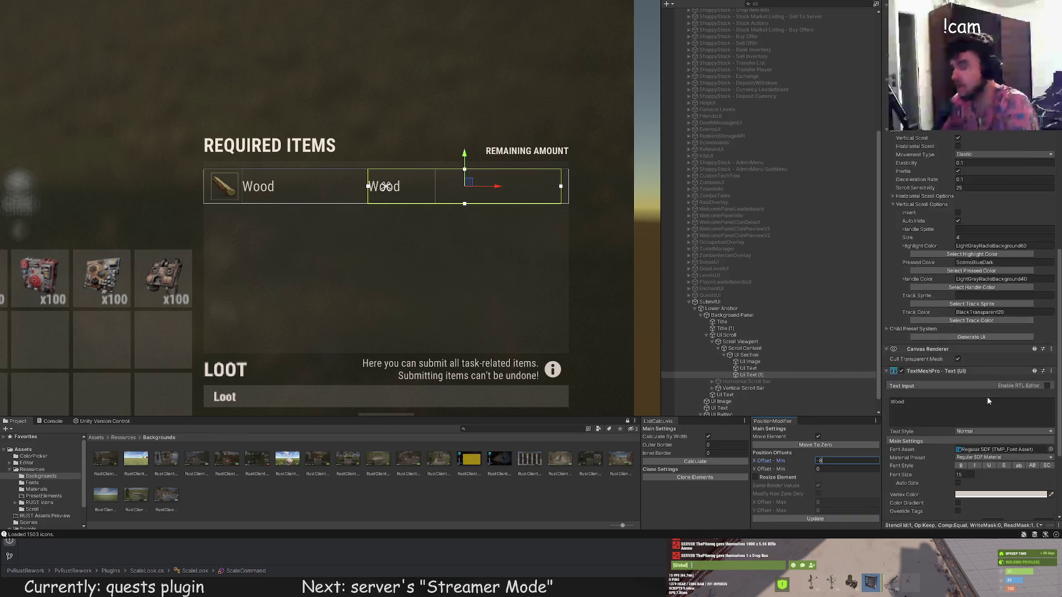
scroll(988, 401, down, 5)
Right-align the copy in bold, change its text to the amount 160544, and remove the stray x.
click(979, 401)
scroll(955, 275, down, 5)
scroll(1007, 271, down, 5)
scroll(996, 277, down, 5)
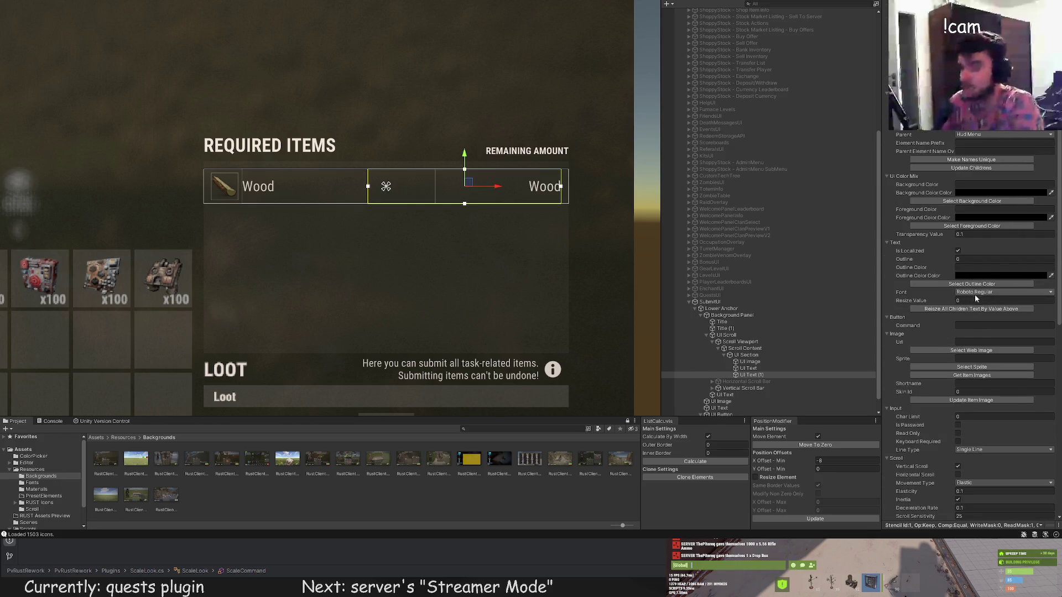
click(976, 293)
click(984, 312)
scroll(897, 303, down, 4)
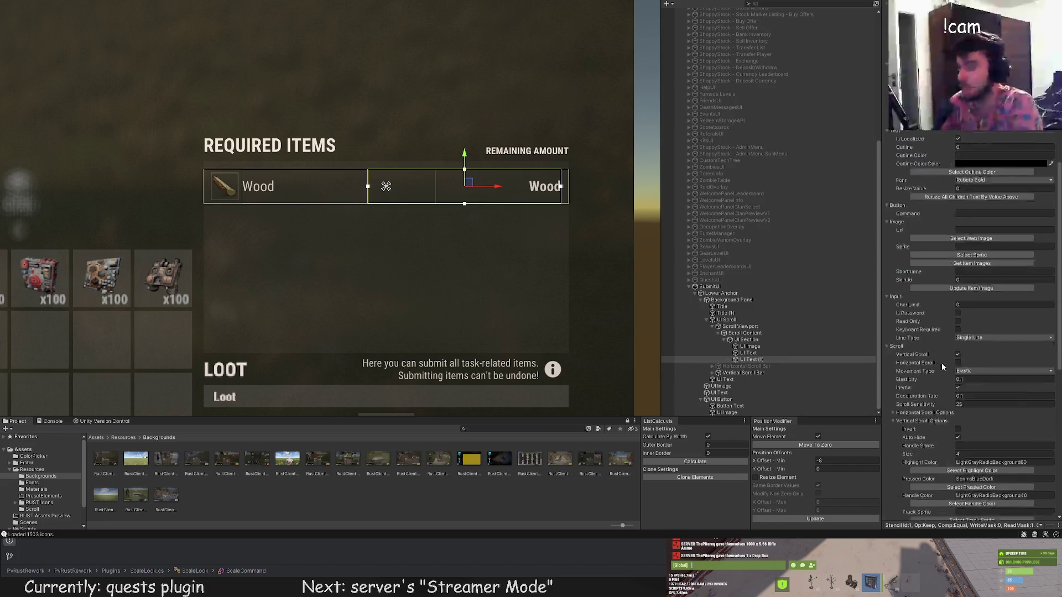
scroll(941, 363, down, 5)
double_click(901, 396)
text(160544)
click(525, 330)
scroll(525, 330, down, 3)
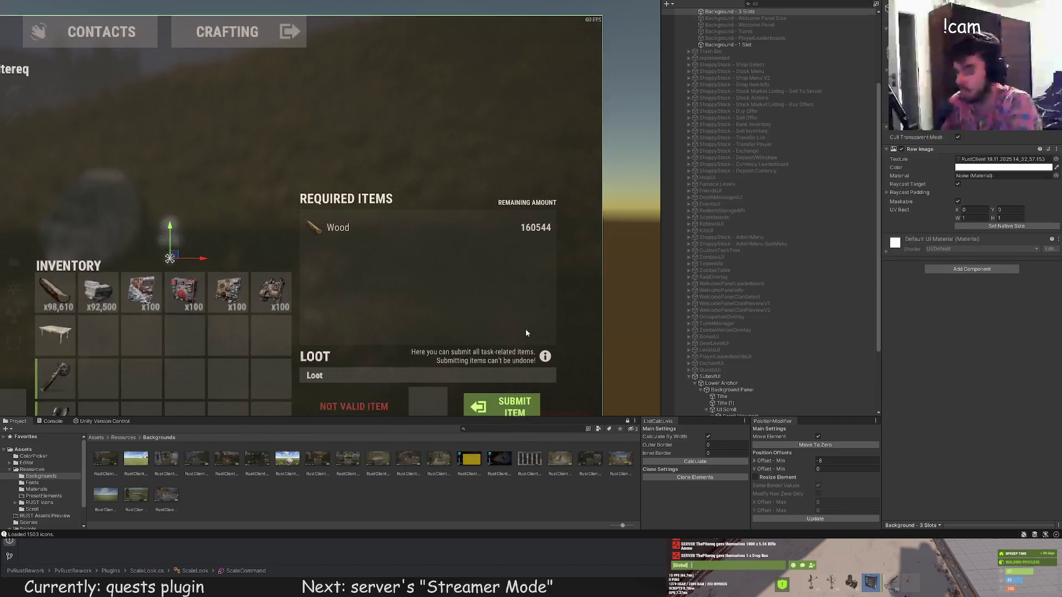
scroll(498, 298, down, 2)
scroll(461, 271, down, 1)
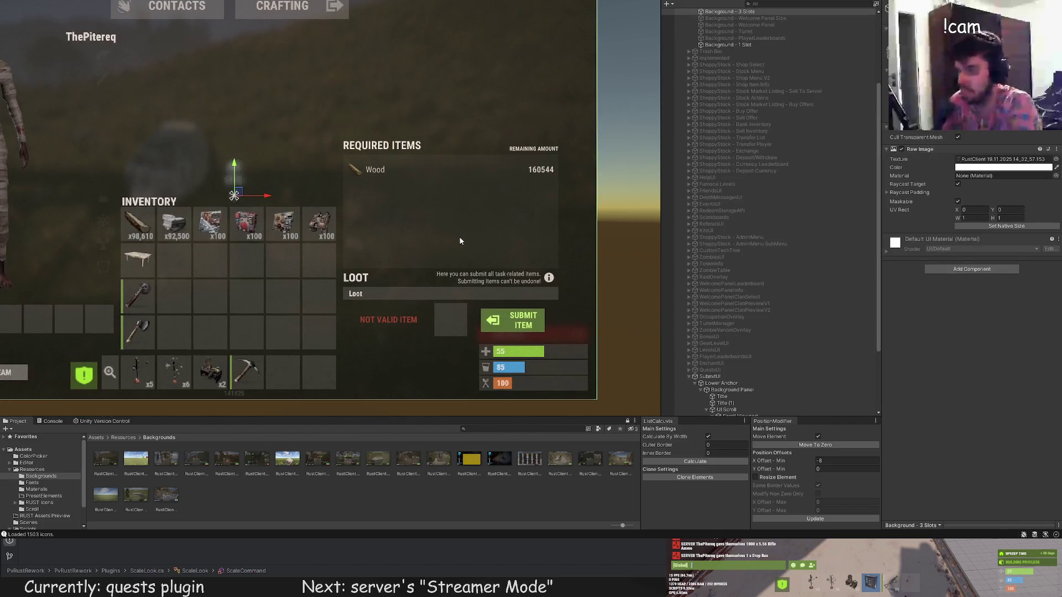
click(498, 170)
scroll(968, 335, down, 5)
scroll(967, 336, down, 3)
scroll(899, 270, down, 2)
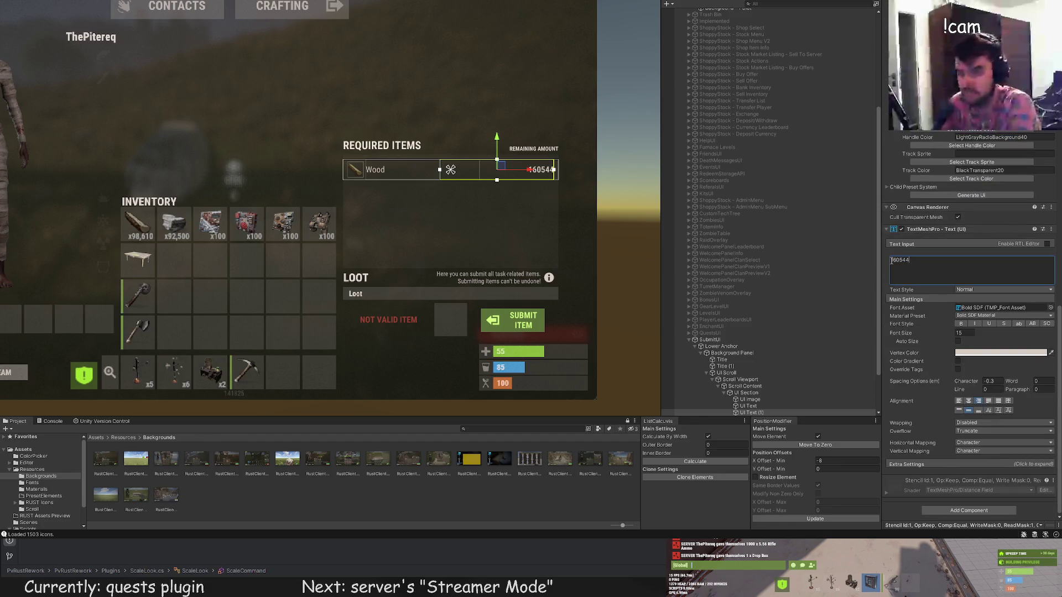
key(BackSpace)
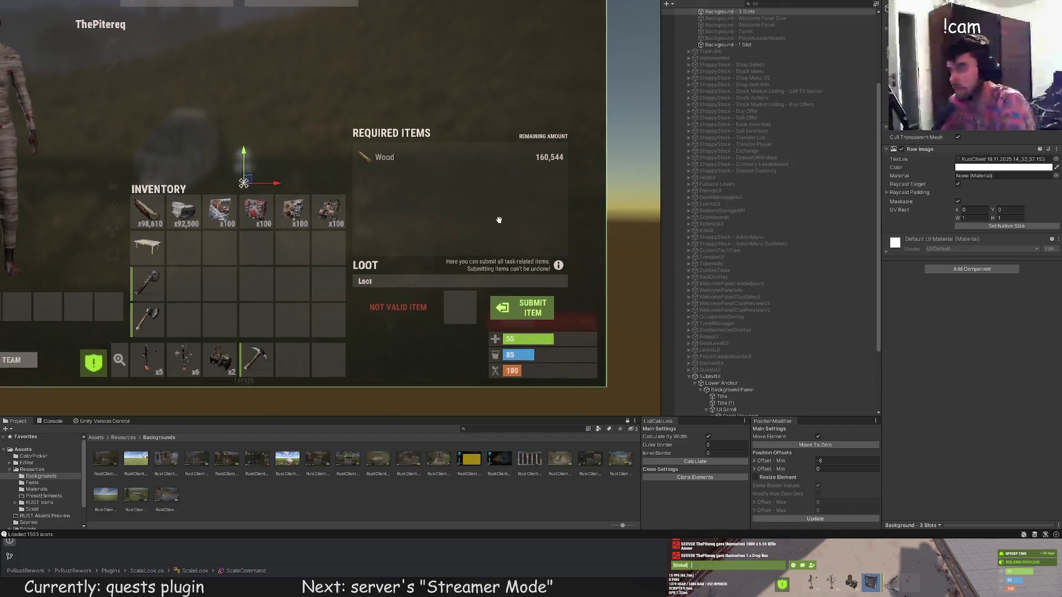
scroll(951, 362, down, 5)
scroll(963, 361, down, 5)
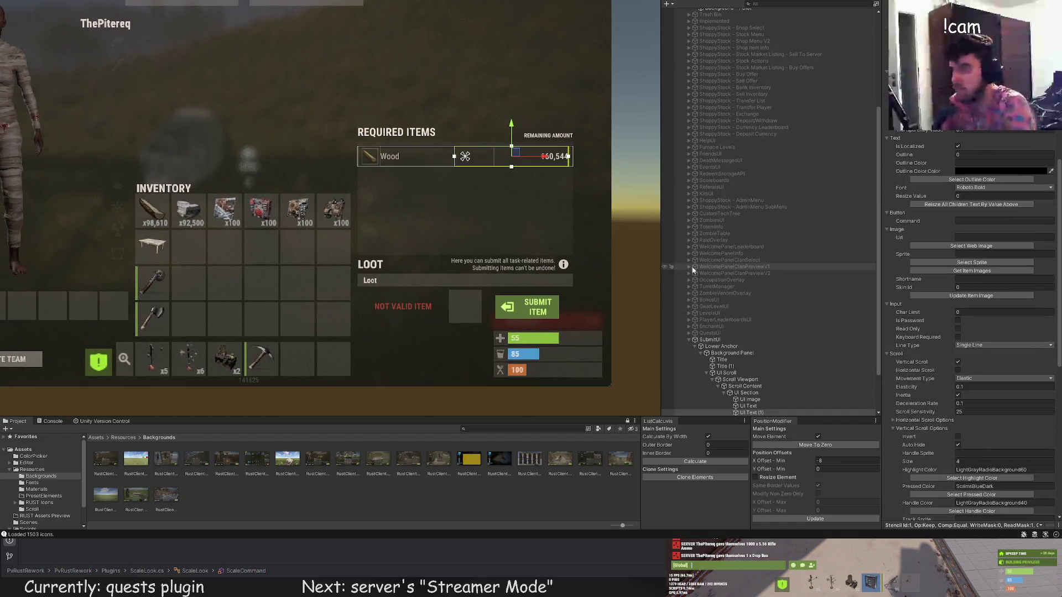
scroll(983, 359, down, 3)
Adjust the amount's font size, extend it to 160,544,334, and widen its box so the number fits.
drag(970, 363, 945, 364)
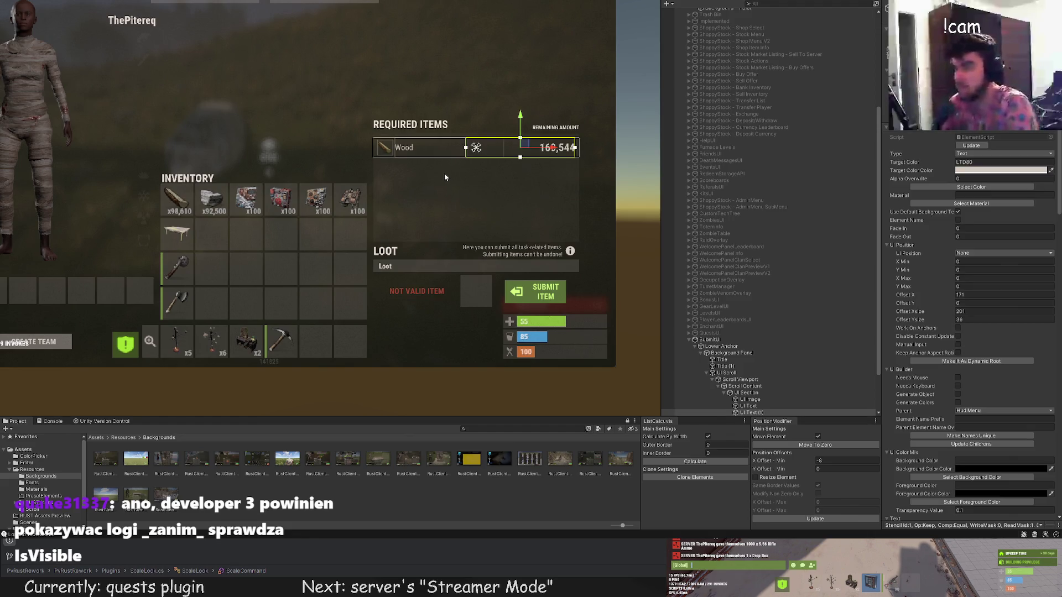
scroll(515, 186, up, 3)
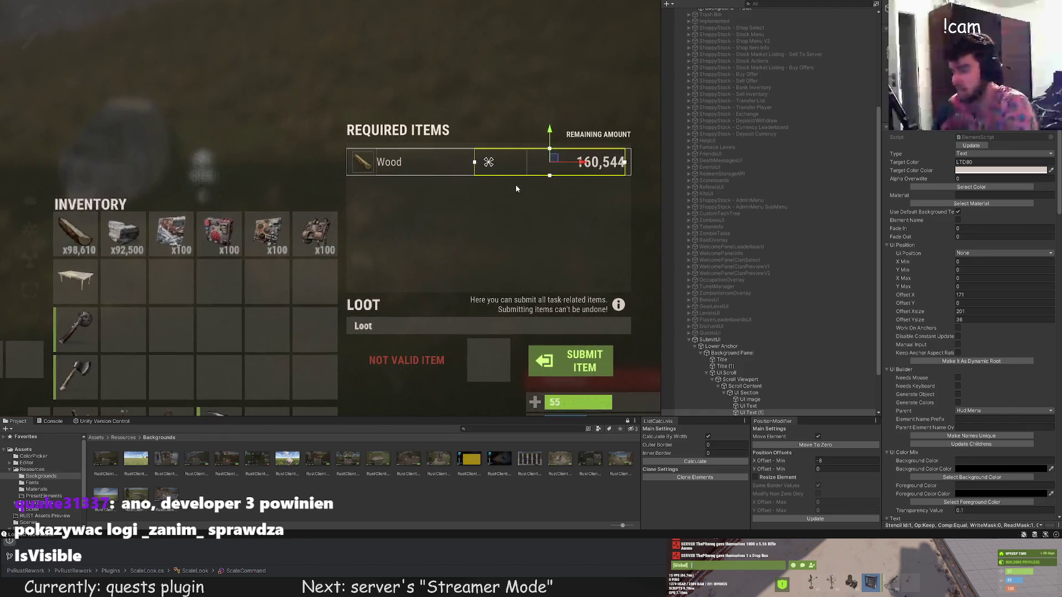
scroll(338, 145, up, 3)
drag(347, 145, 423, 145)
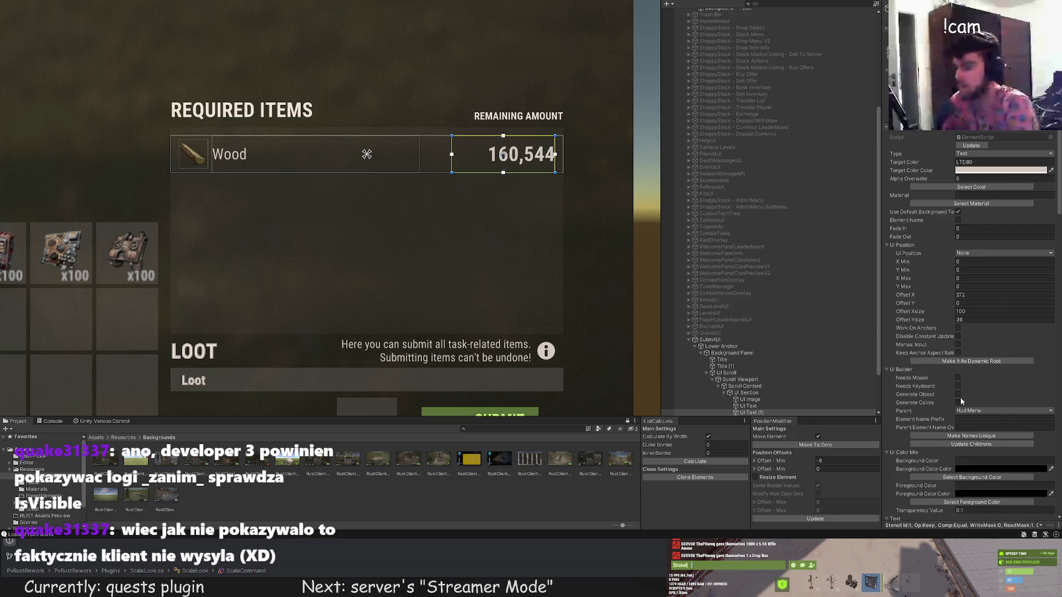
scroll(962, 403, down, 5)
scroll(962, 402, down, 5)
click(925, 365)
text(,334)
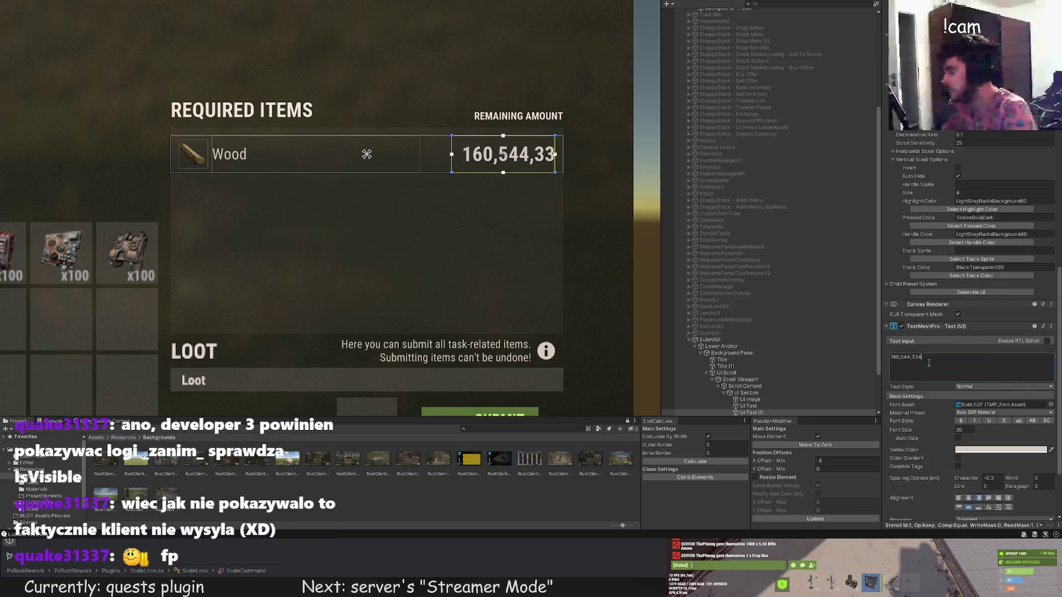
drag(446, 147, 431, 145)
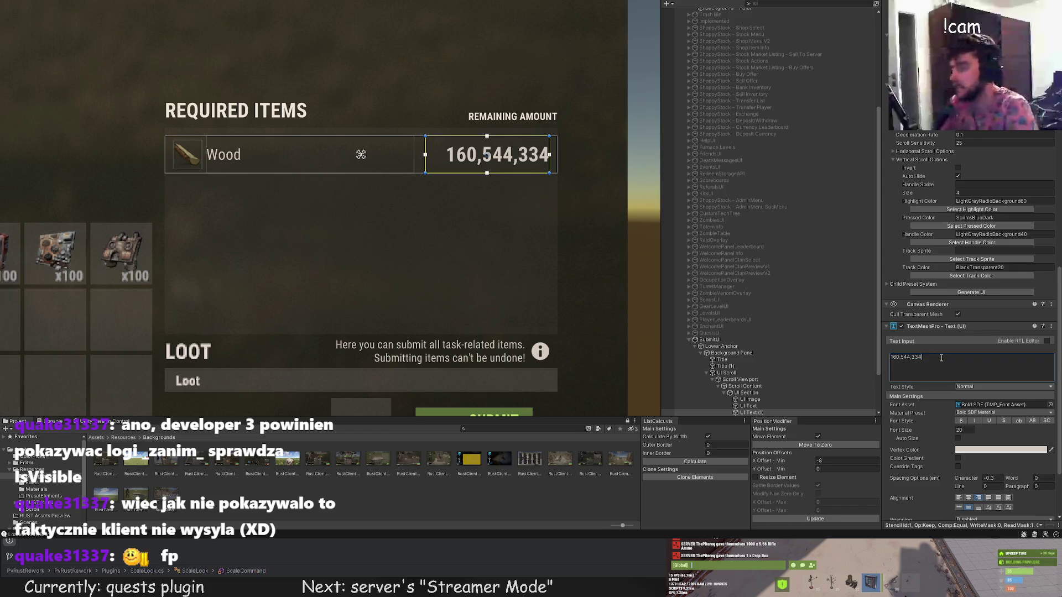
scroll(416, 219, down, 5)
click(403, 246)
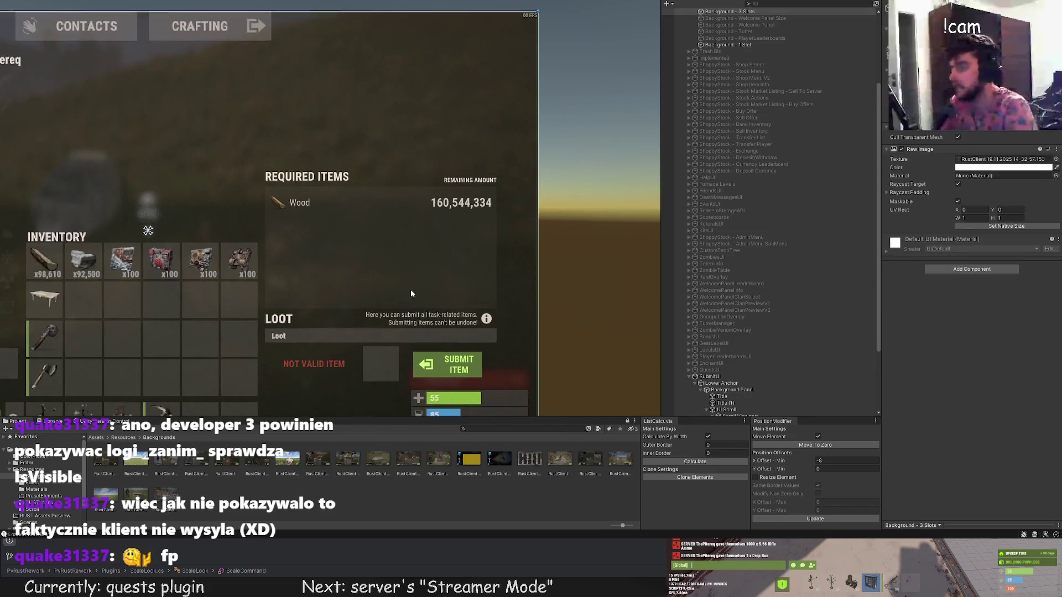
click(469, 171)
scroll(403, 205, up, 2)
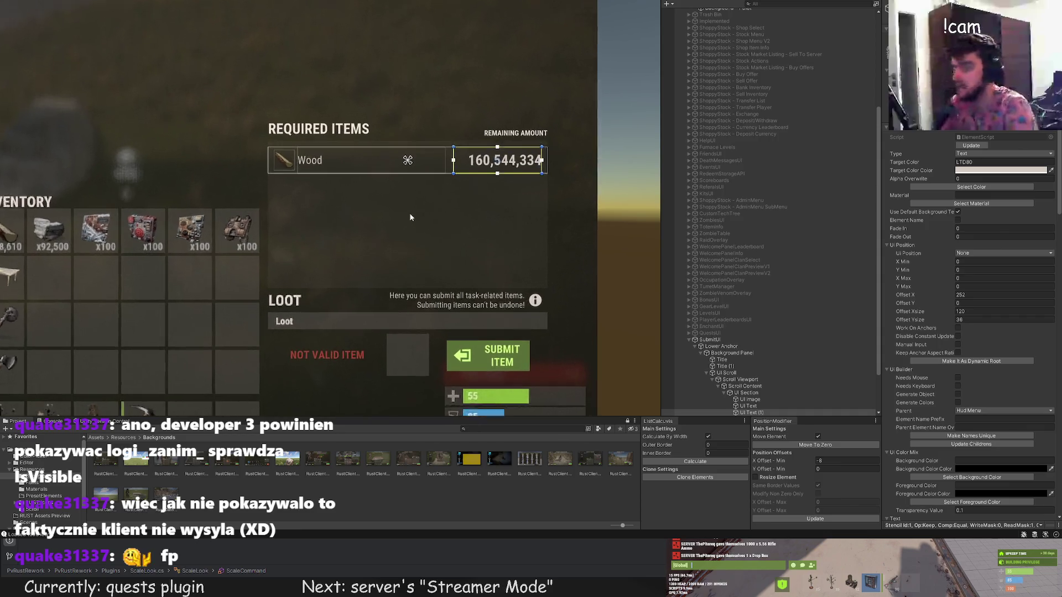
scroll(796, 335, down, 3)
click(741, 330)
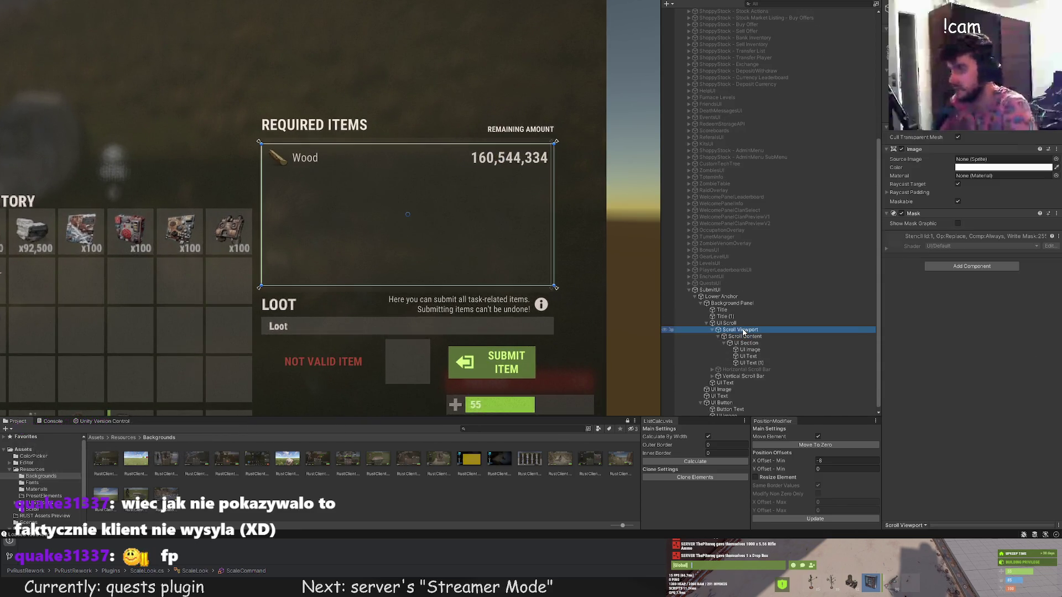
Raise the top edge and lower the bottom edge of the required-items scroll area.
click(727, 323)
scroll(254, 154, up, 5)
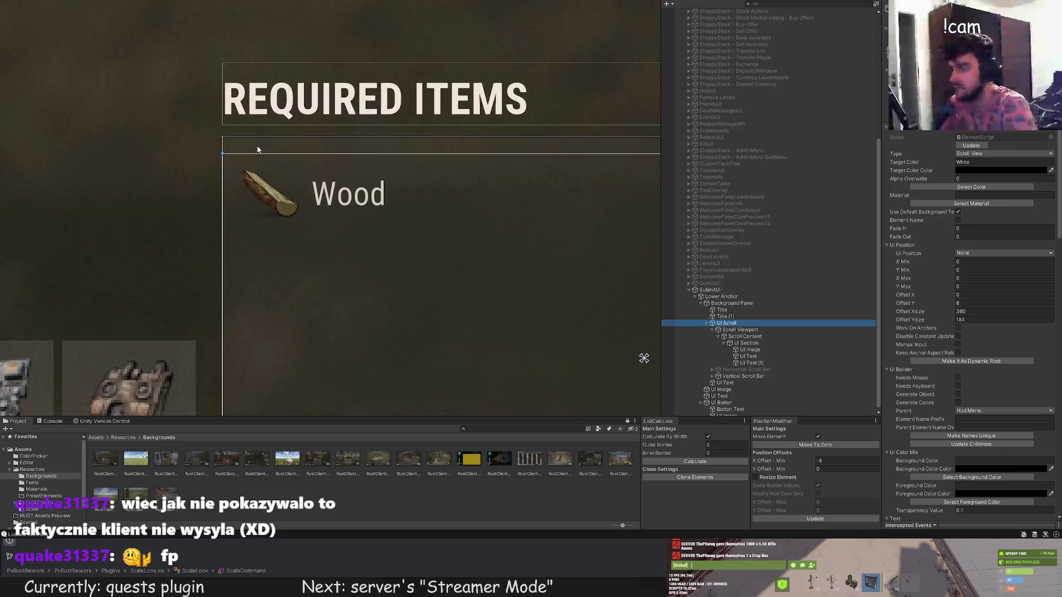
drag(254, 154, 254, 144)
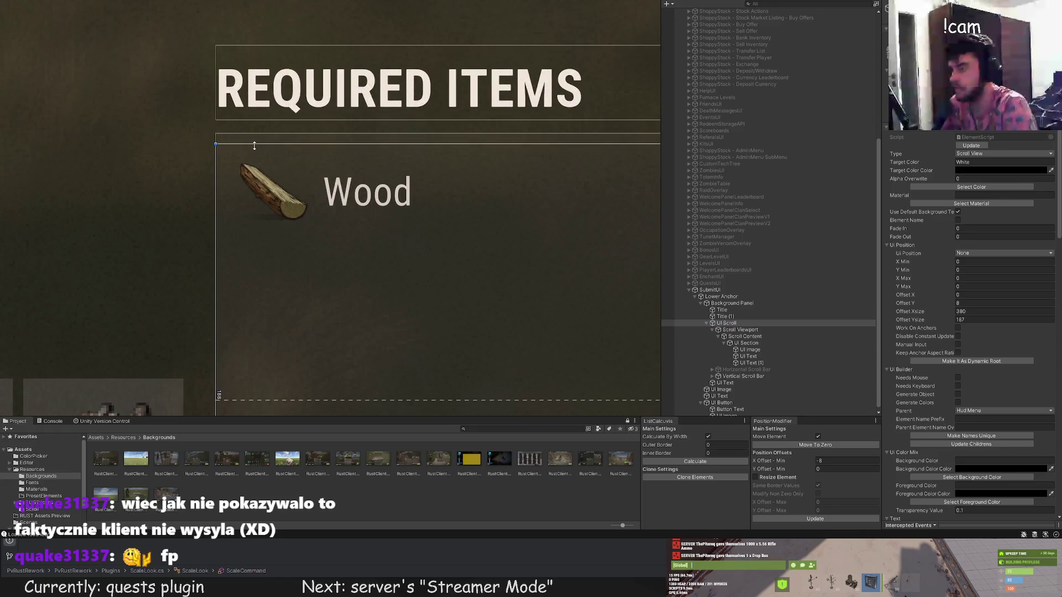
drag(338, 264, 297, 48)
drag(199, 295, 199, 306)
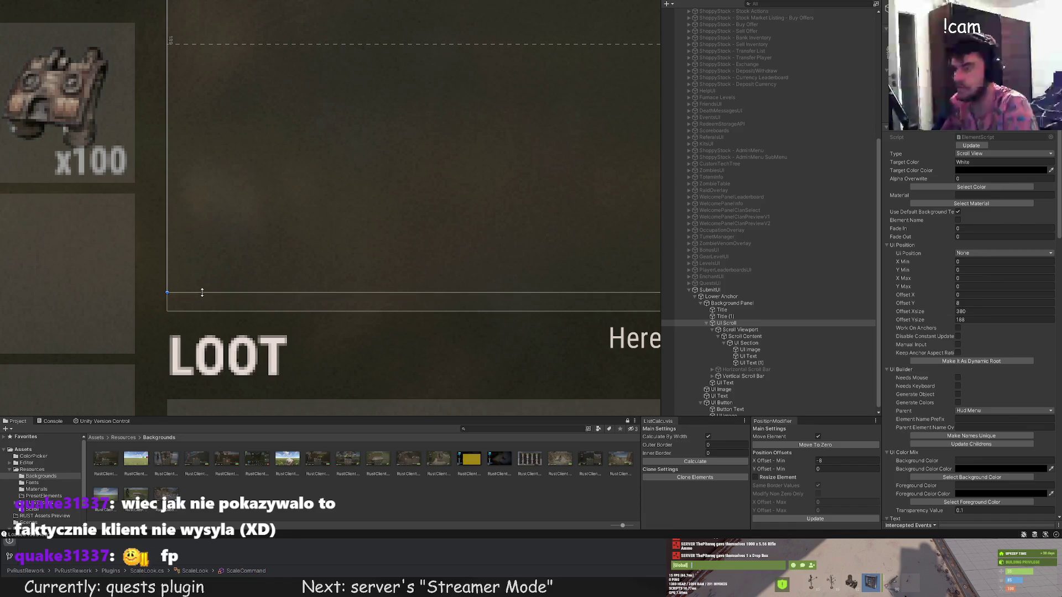
double_click(751, 343)
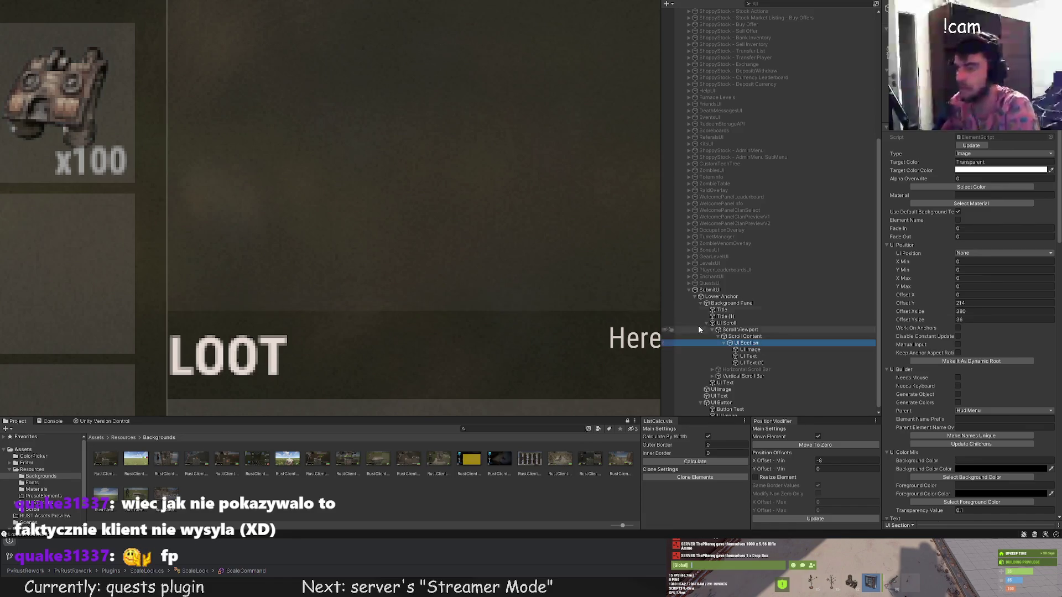
click(736, 336)
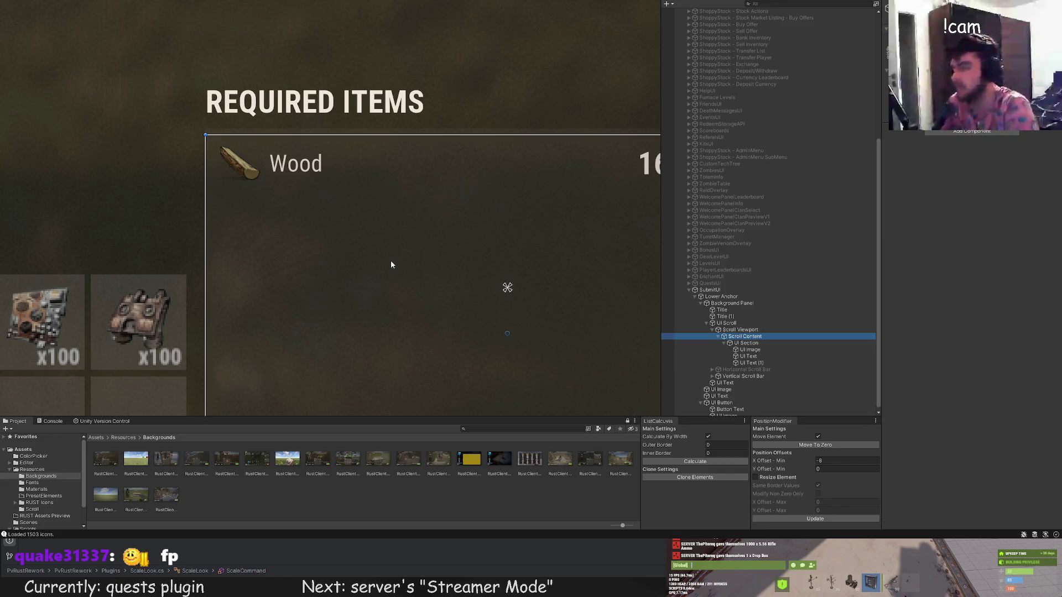
double_click(747, 343)
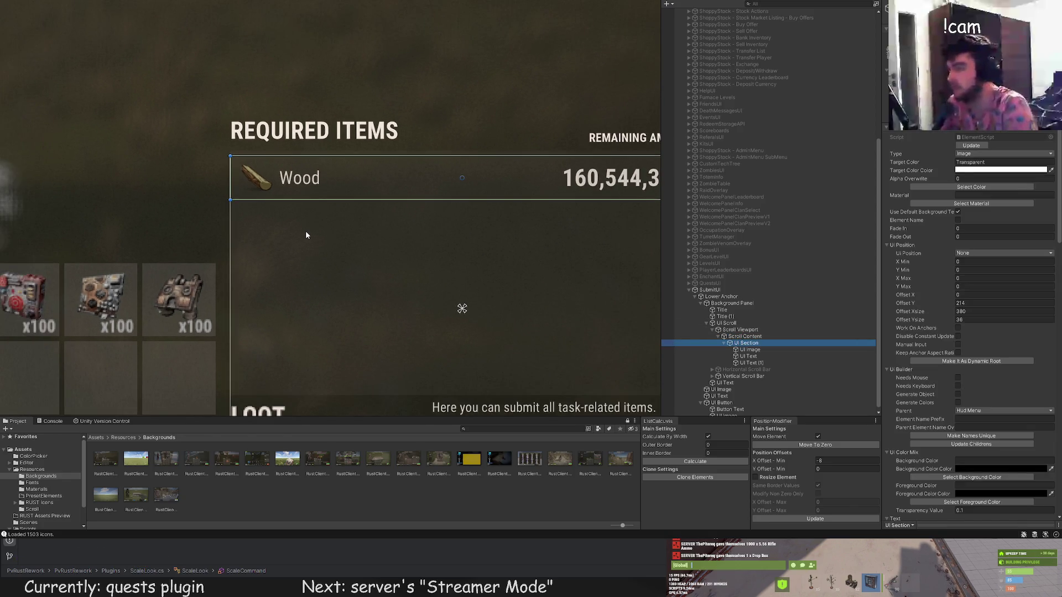
drag(351, 218, 174, 219)
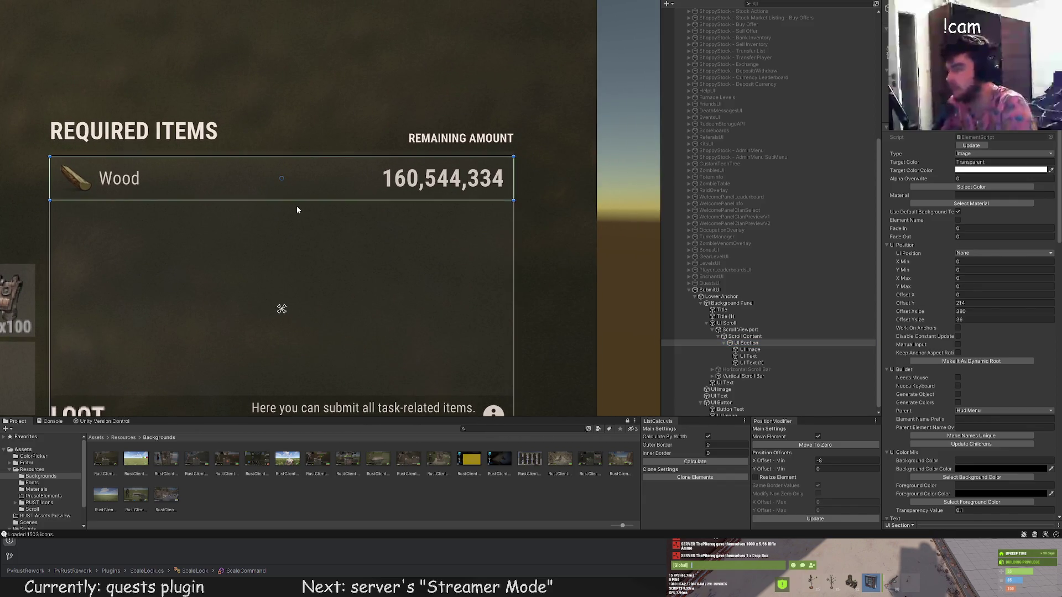
drag(277, 218, 272, 227)
Stretch the Wood label's box right toward the amount column, about 230 wide, then trim slightly.
click(748, 350)
click(756, 362)
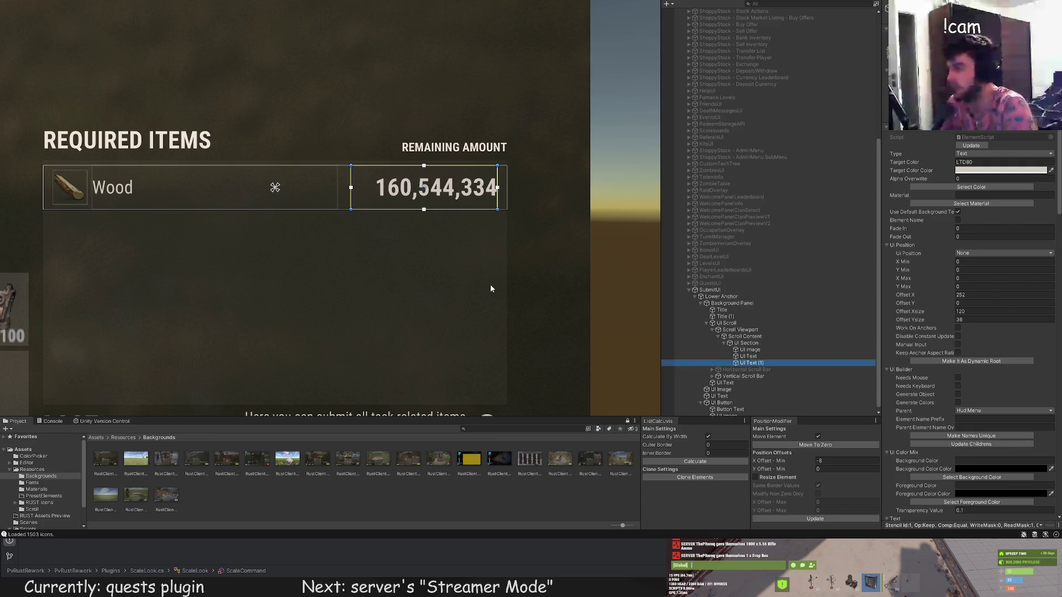
scroll(490, 290, down, 1)
key(Up)
scroll(406, 238, up, 1)
scroll(351, 174, up, 2)
mouse_move(345, 173)
mouse_down()
mouse_move(405, 176)
mouse_move(399, 192)
mouse_up()
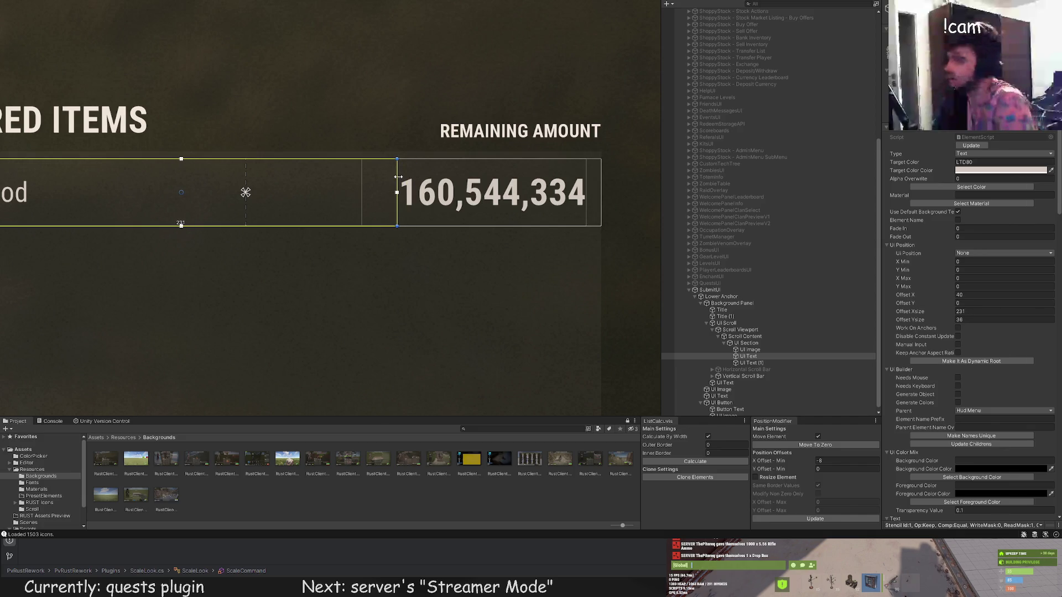
click(382, 263)
click(396, 172)
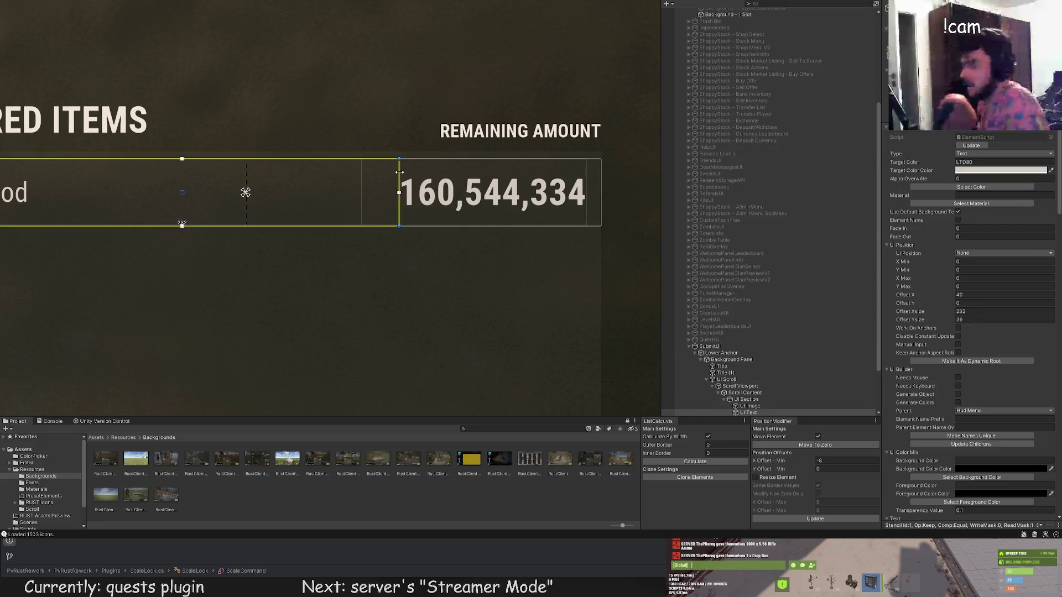
drag(398, 172, 391, 172)
scroll(275, 295, down, 3)
scroll(273, 307, down, 1)
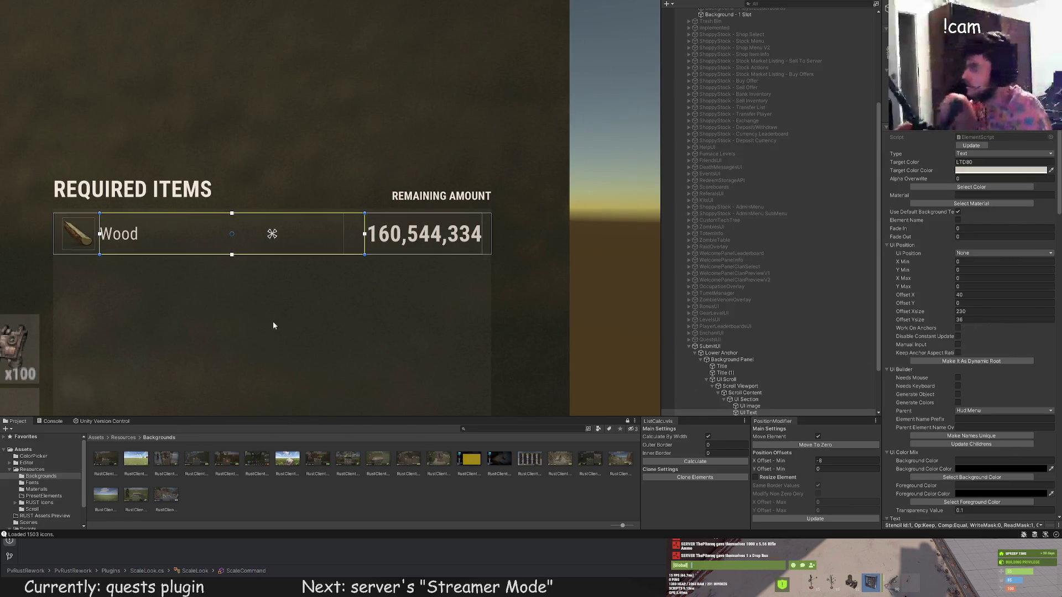
click(213, 328)
scroll(220, 325, down, 1)
scroll(226, 326, down, 2)
scroll(368, 227, down, 2)
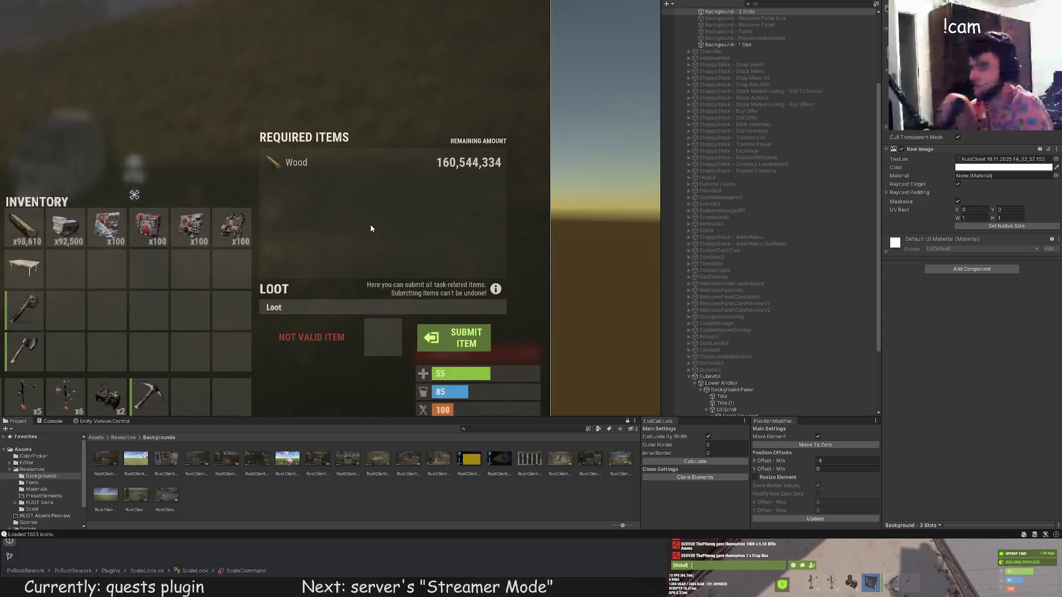
scroll(713, 313, down, 5)
Select the Remaining Amount heading and drag its right edge left so it ends short of the panel edge.
click(750, 354)
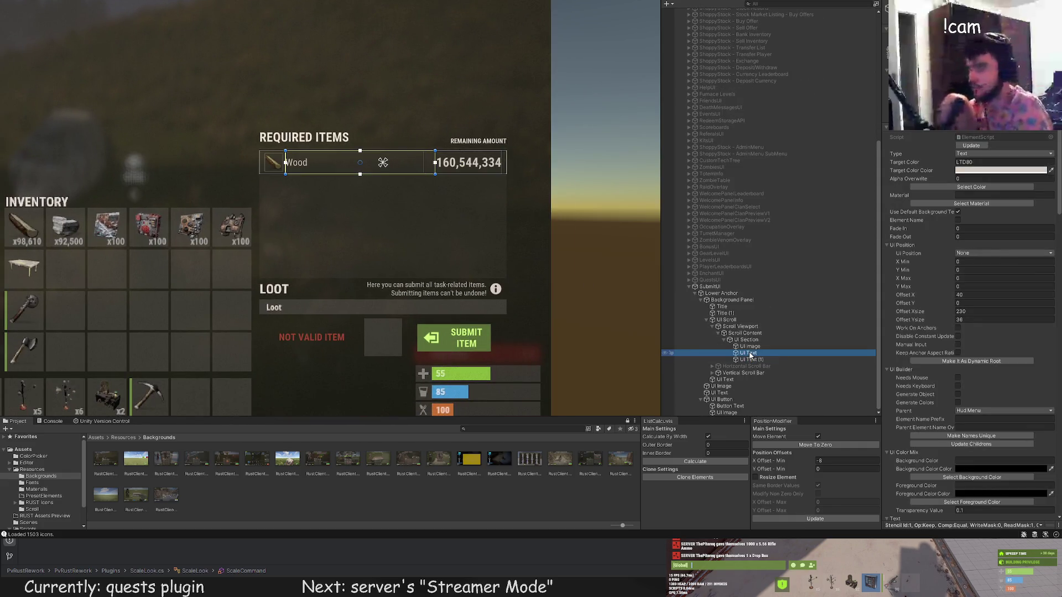
click(744, 359)
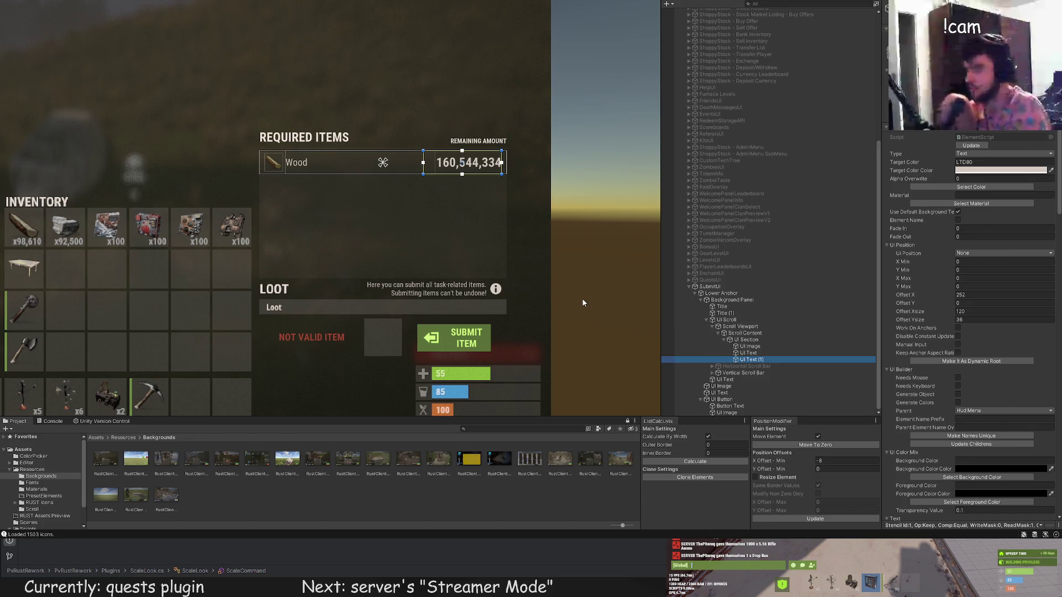
click(746, 340)
click(731, 314)
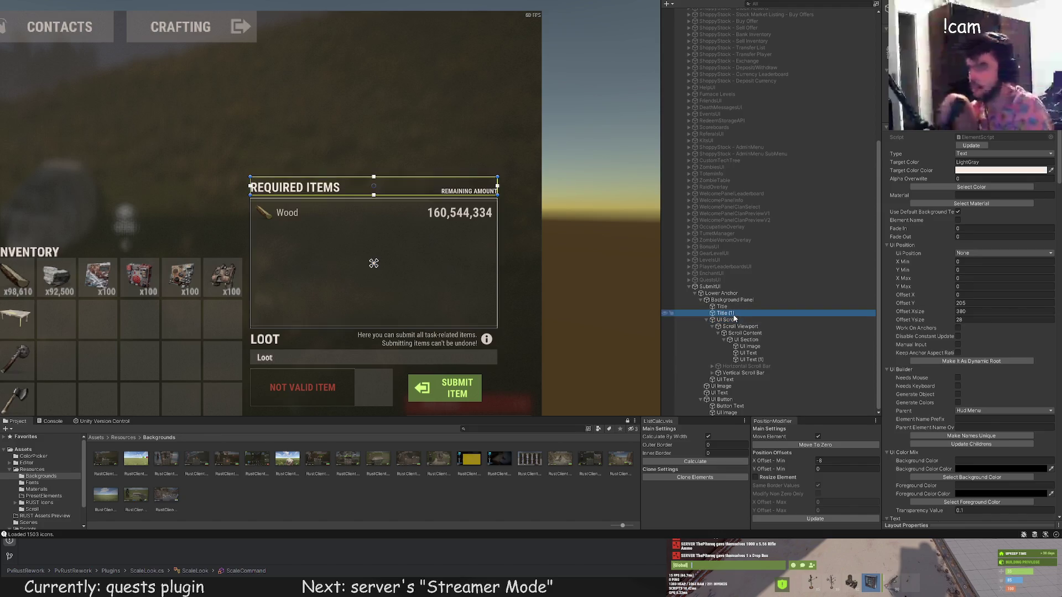
scroll(441, 207, up, 3)
scroll(441, 208, up, 1)
drag(551, 163, 469, 163)
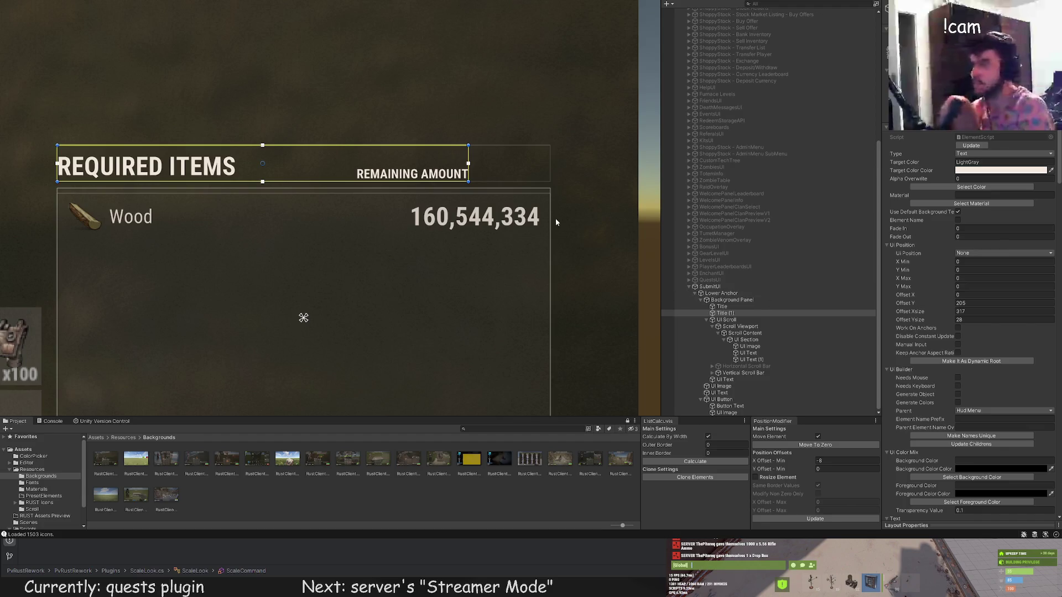
Duplicate the Remaining Amount heading, move it right, and make it a two-line WILL BE CONSUMED? header.
drag(488, 202, 467, 200)
key(ctrl+d)
drag(265, 166, 351, 177)
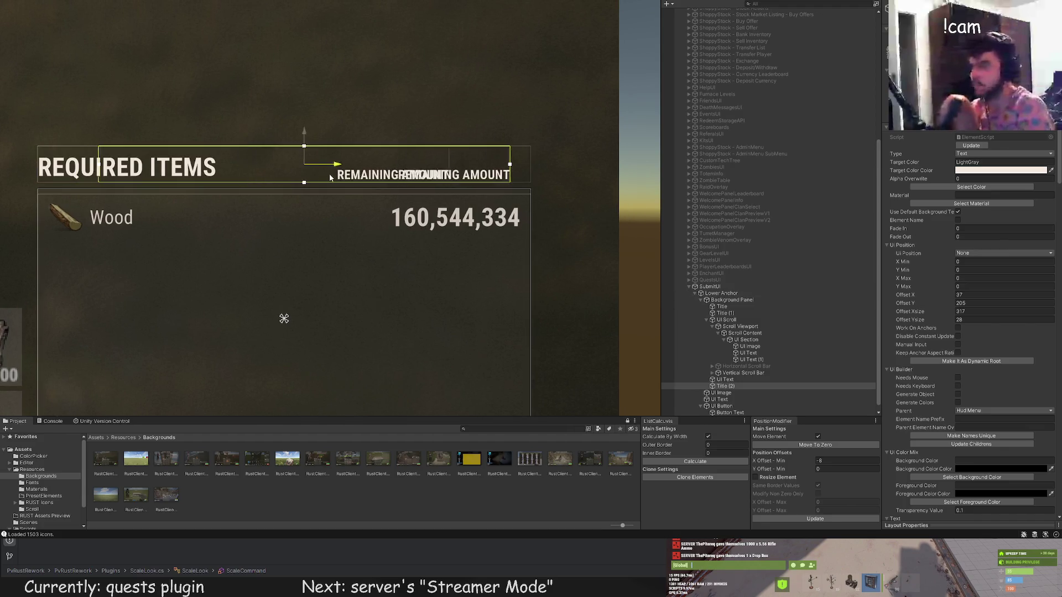
drag(120, 154, 449, 153)
scroll(941, 373, down, 5)
scroll(940, 372, down, 5)
text(WILL BE)
key(Return)
text(CO)
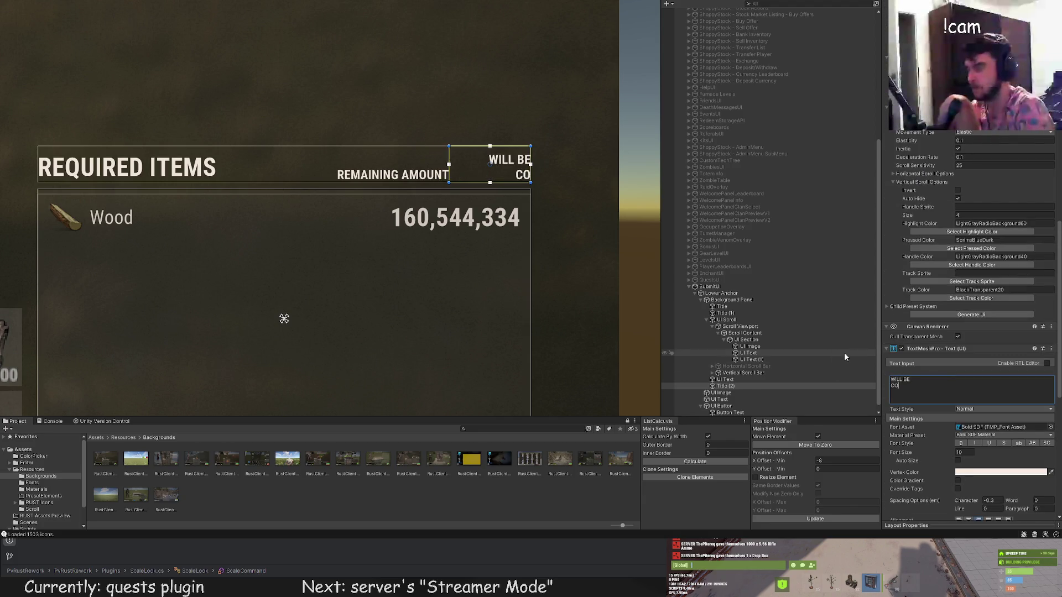
text(NSUMED?)
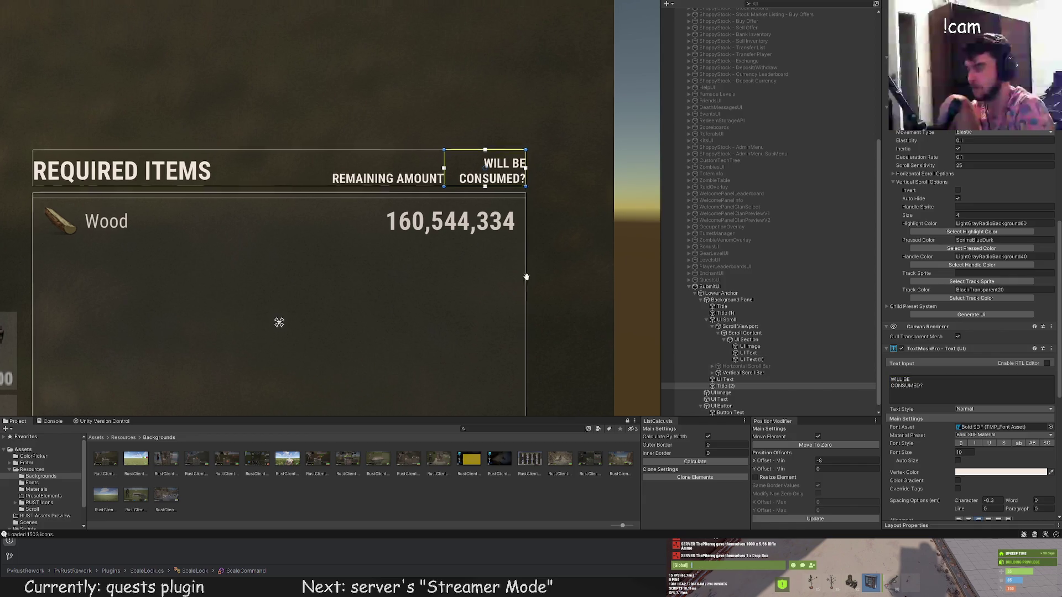
scroll(495, 231, up, 2)
scroll(494, 231, up, 2)
drag(345, 146, 342, 149)
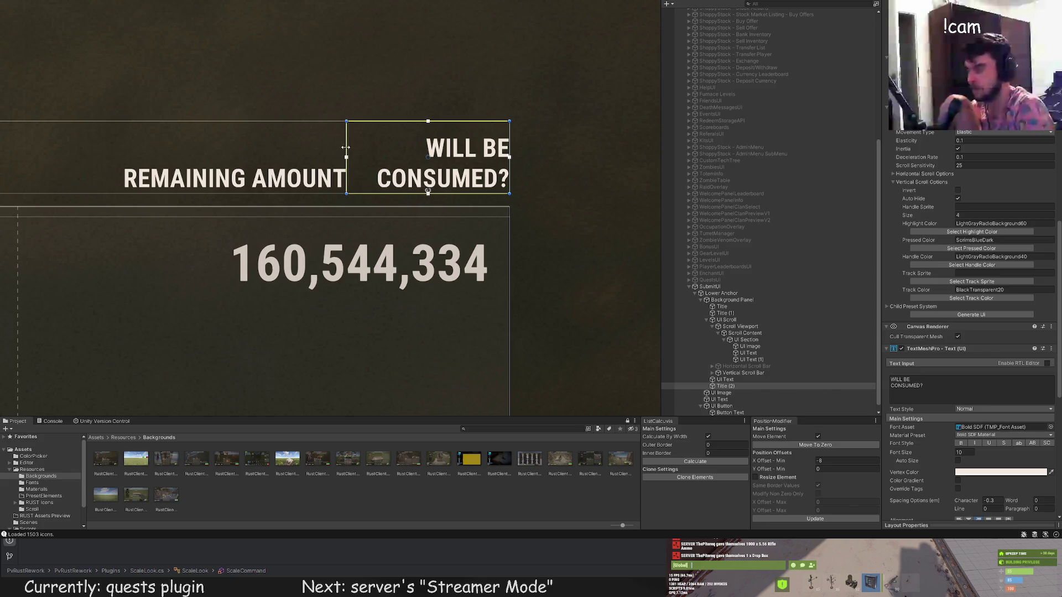
Move Title (2) out from under Title (1) as a sibling and frame the whole quest panel.
click(724, 379)
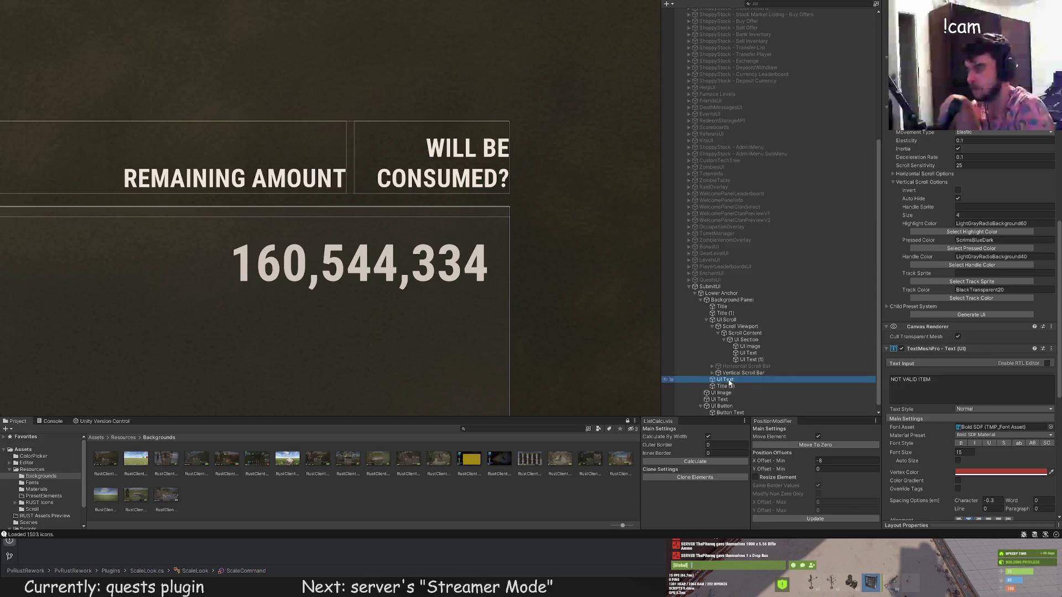
click(747, 346)
click(741, 326)
drag(722, 386, 724, 320)
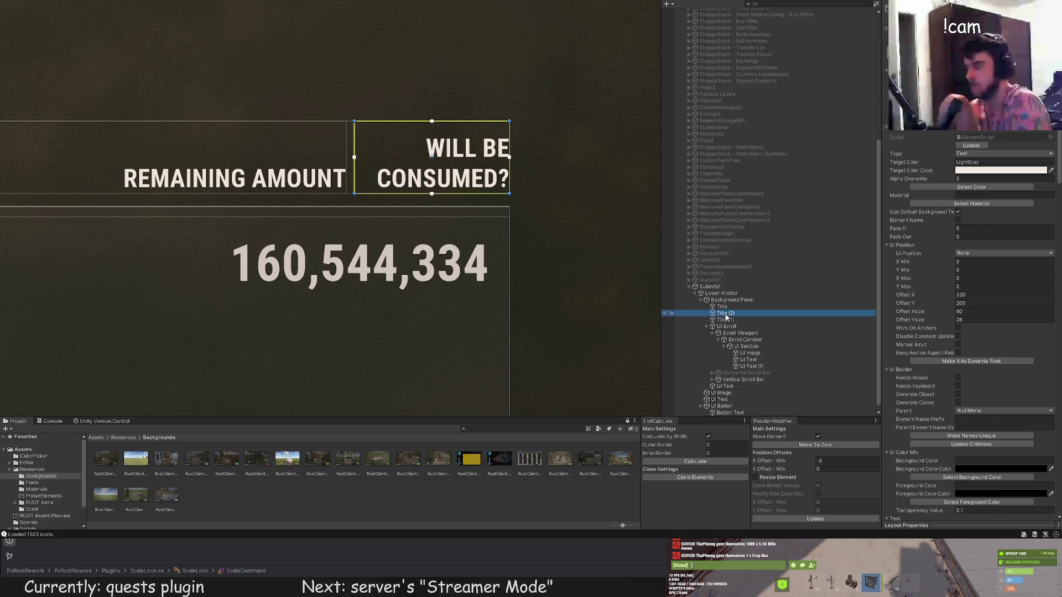
key(ctrl+z)
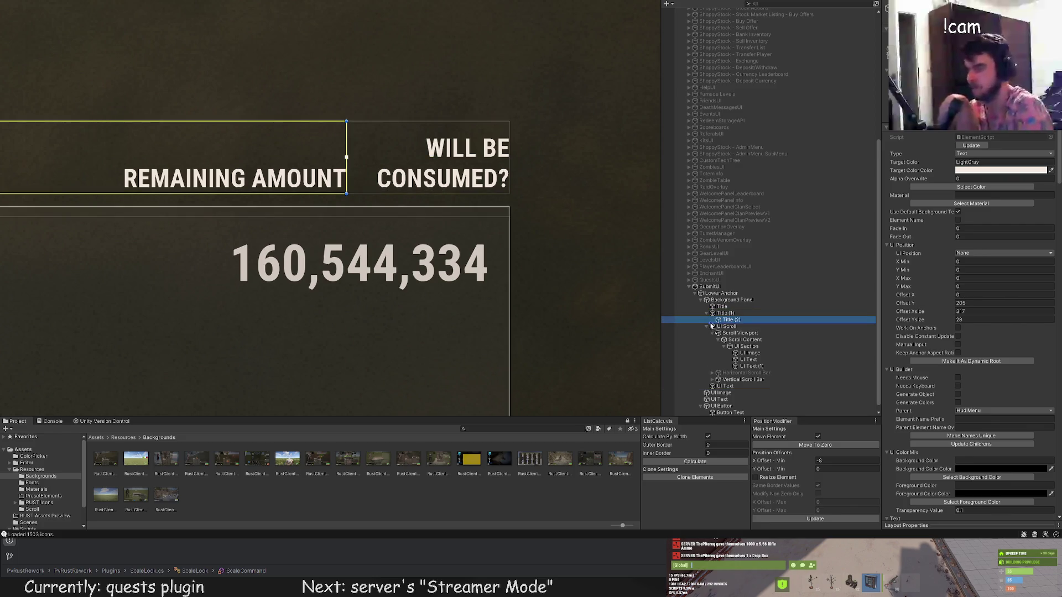
key(ctrl+z)
click(359, 152)
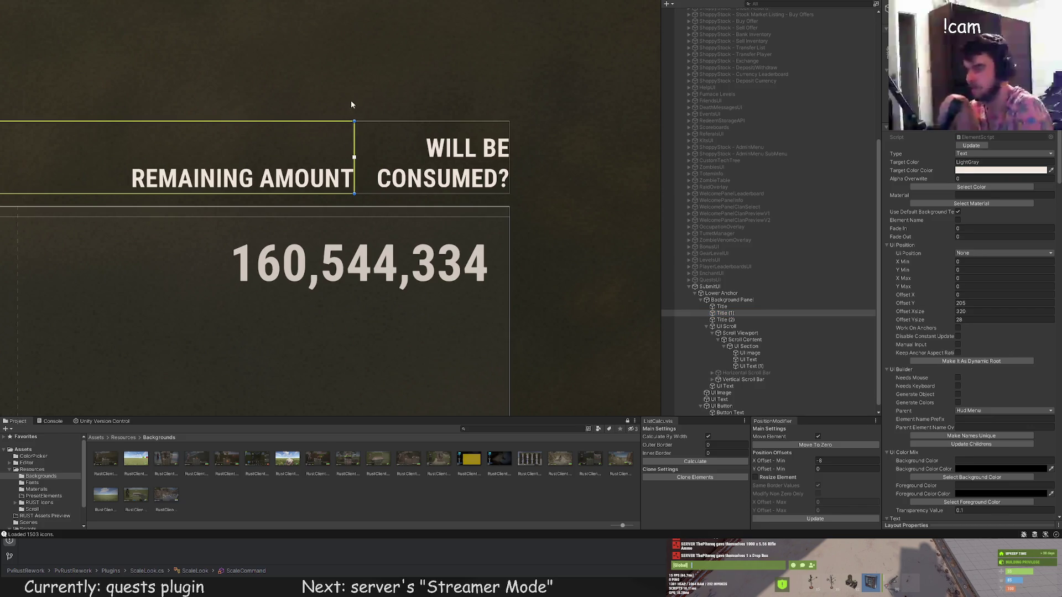
scroll(349, 141, down, 5)
key(f)
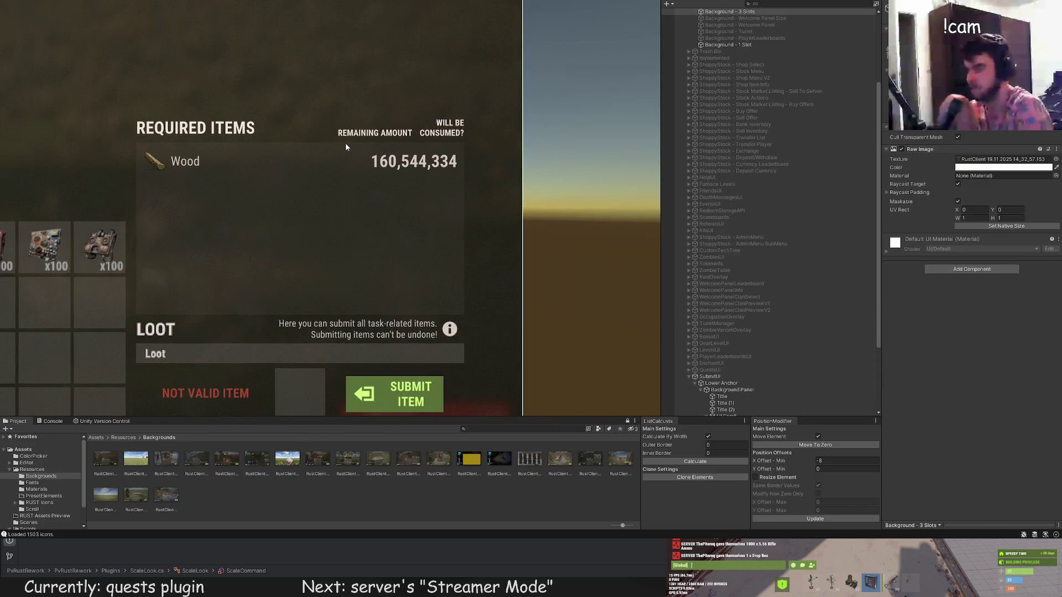
Try narrowing the amount text box beside the headers, then undo the resize.
click(347, 147)
scroll(347, 147, up, 2)
scroll(260, 280, up, 2)
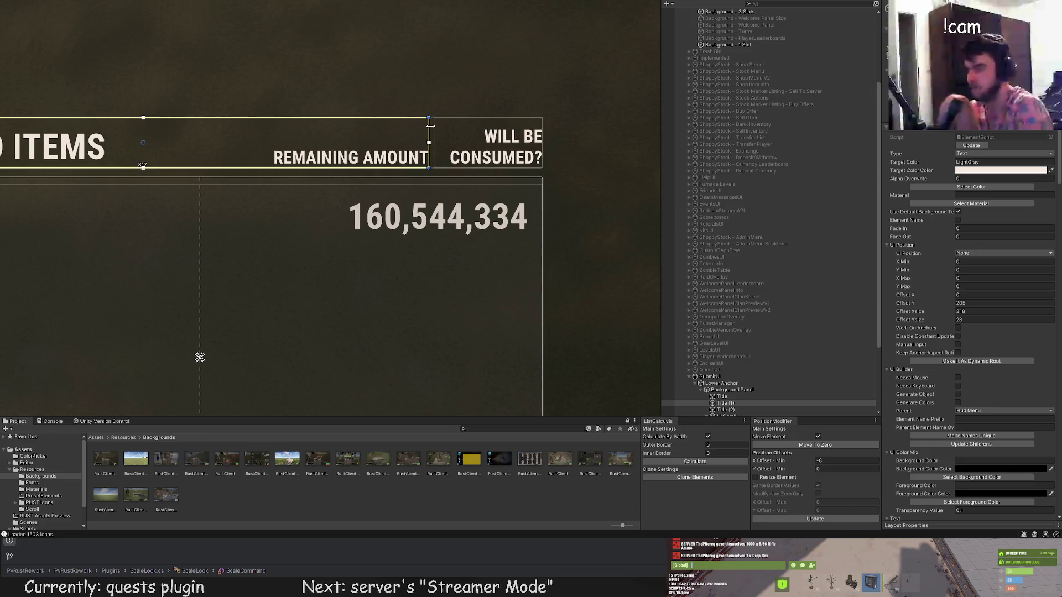
drag(428, 124, 426, 125)
scroll(747, 365, down, 1)
click(750, 383)
scroll(730, 365, down, 3)
click(748, 358)
mouse_move(527, 198)
mouse_down()
mouse_move(435, 197)
mouse_move(365, 223)
mouse_up()
key(ctrl+z)
Widen the REMAINING AMOUNT header to the right so it sits beside WILL BE CONSUMED?
click(775, 353)
click(730, 312)
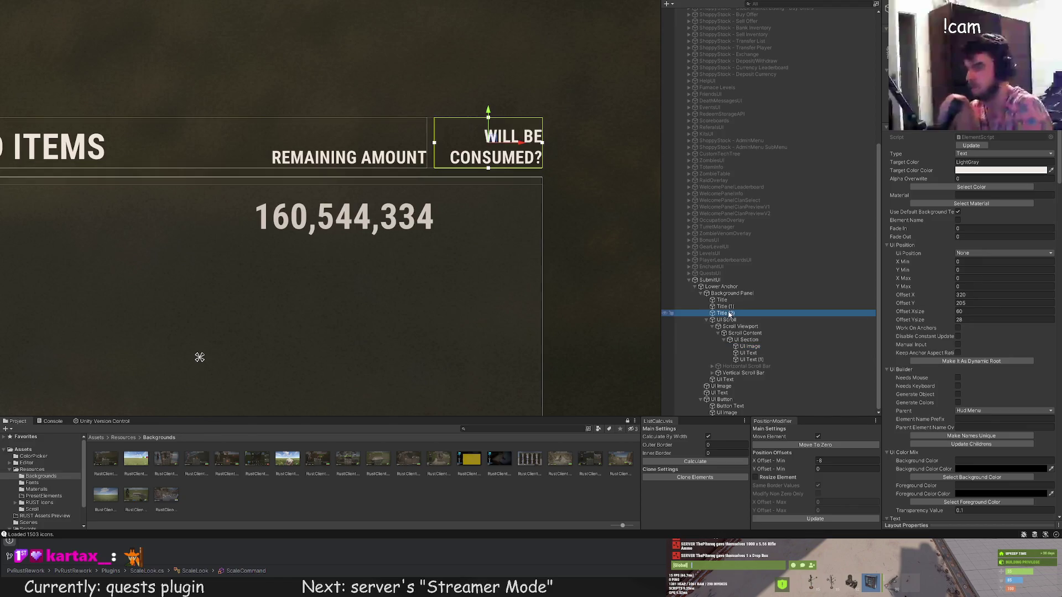
scroll(444, 137, up, 2)
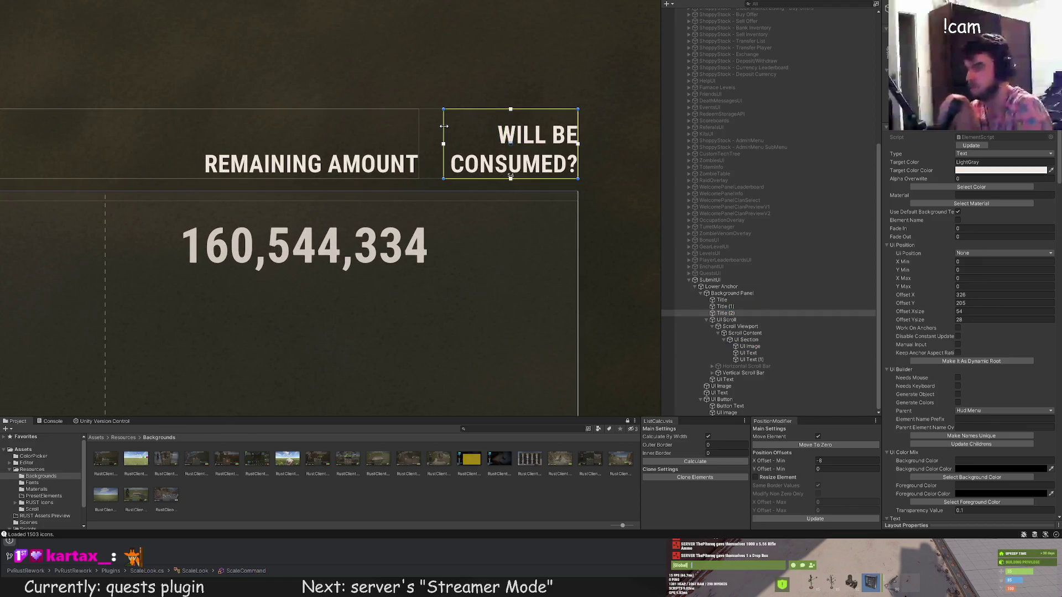
click(730, 306)
drag(419, 121, 437, 120)
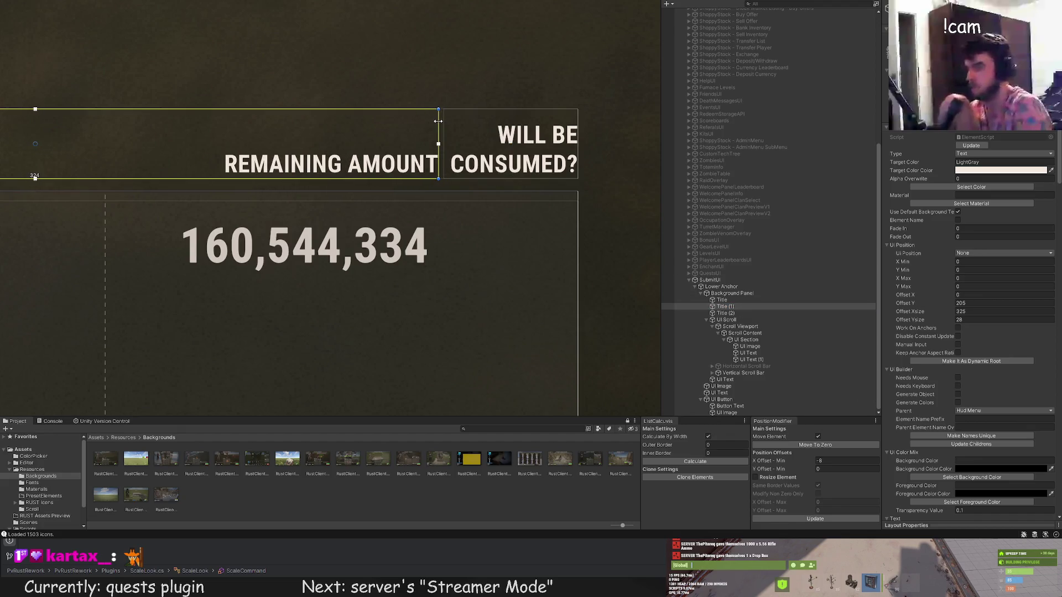
click(411, 73)
scroll(421, 108, down, 2)
scroll(438, 188, down, 3)
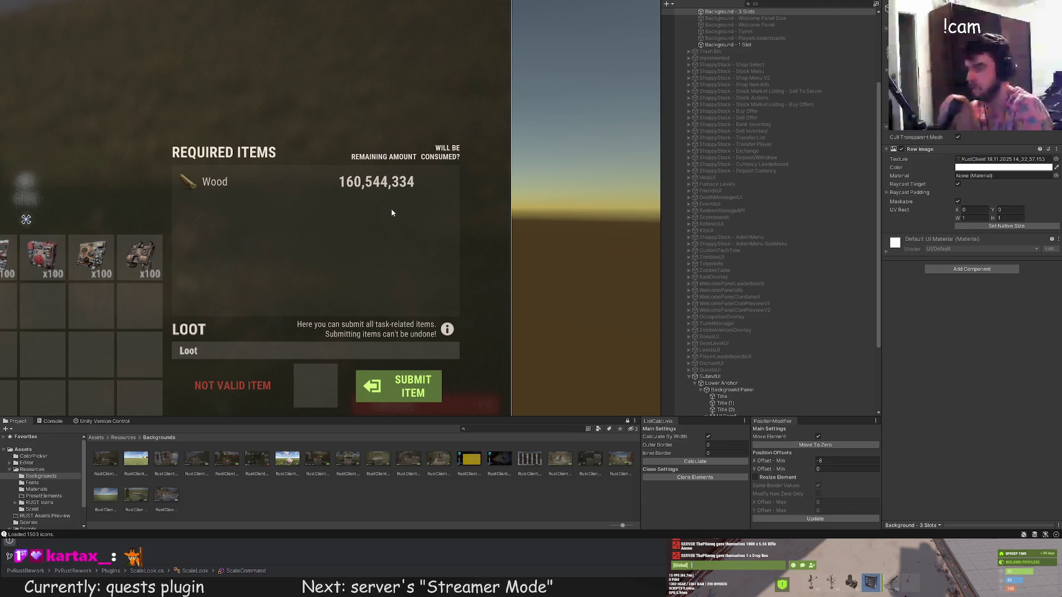
scroll(772, 249, down, 2)
click(751, 346)
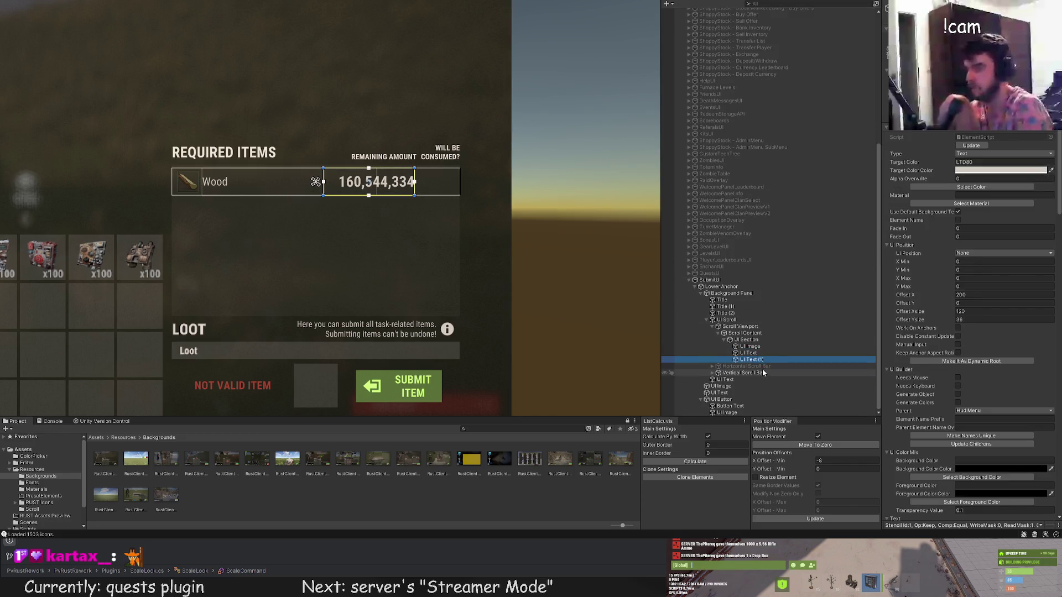
click(728, 307)
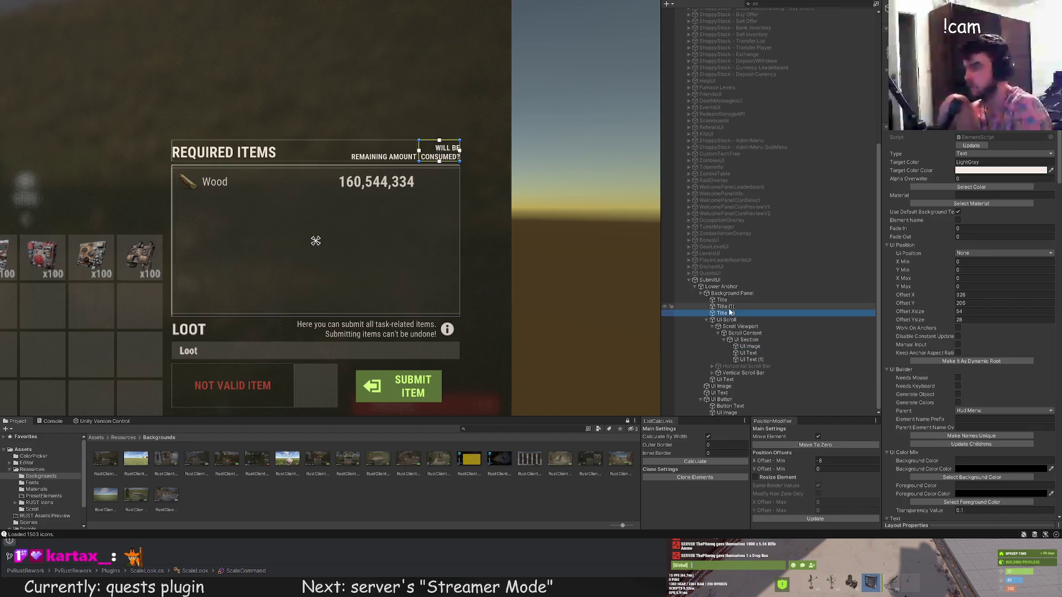
Lower the 'WILL BE CONSUMED?' header's font size and narrow its box from the left.
click(727, 314)
scroll(987, 396, down, 3)
scroll(987, 396, down, 3)
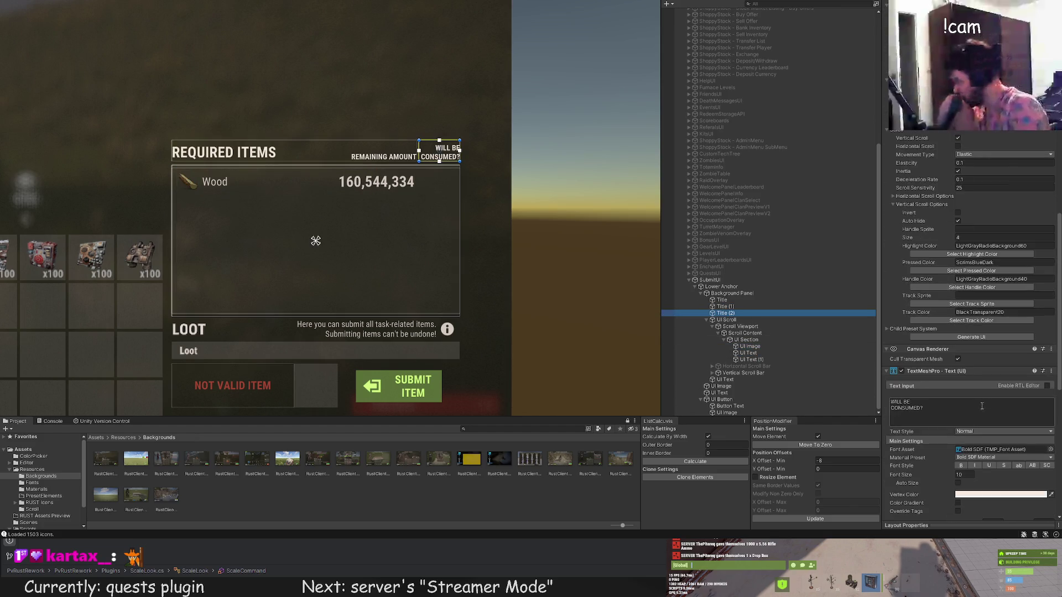
double_click(963, 475)
text(8)
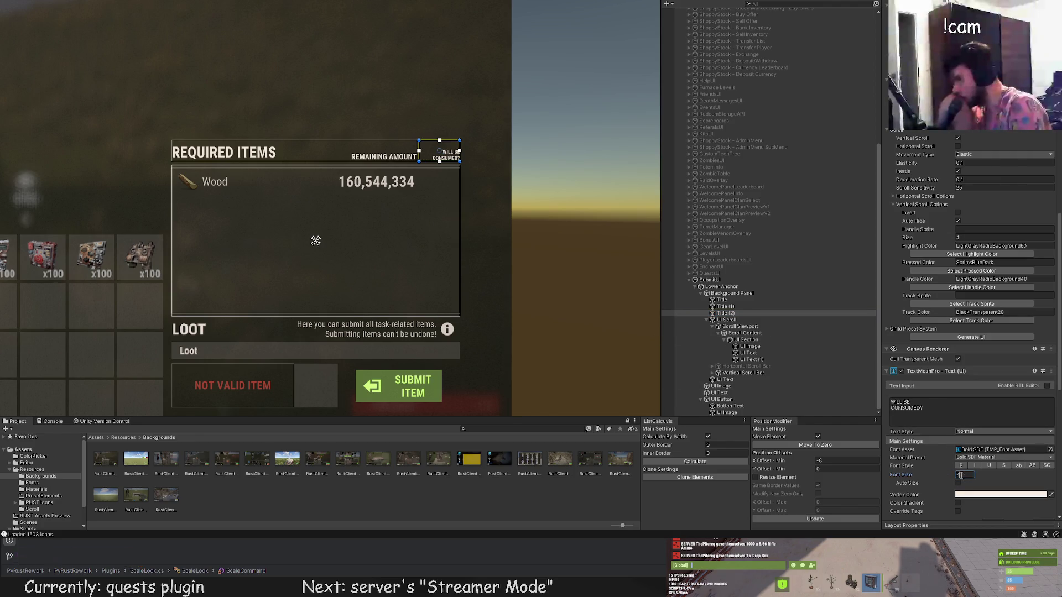
scroll(491, 263, up, 1)
scroll(471, 208, up, 3)
scroll(253, 283, up, 2)
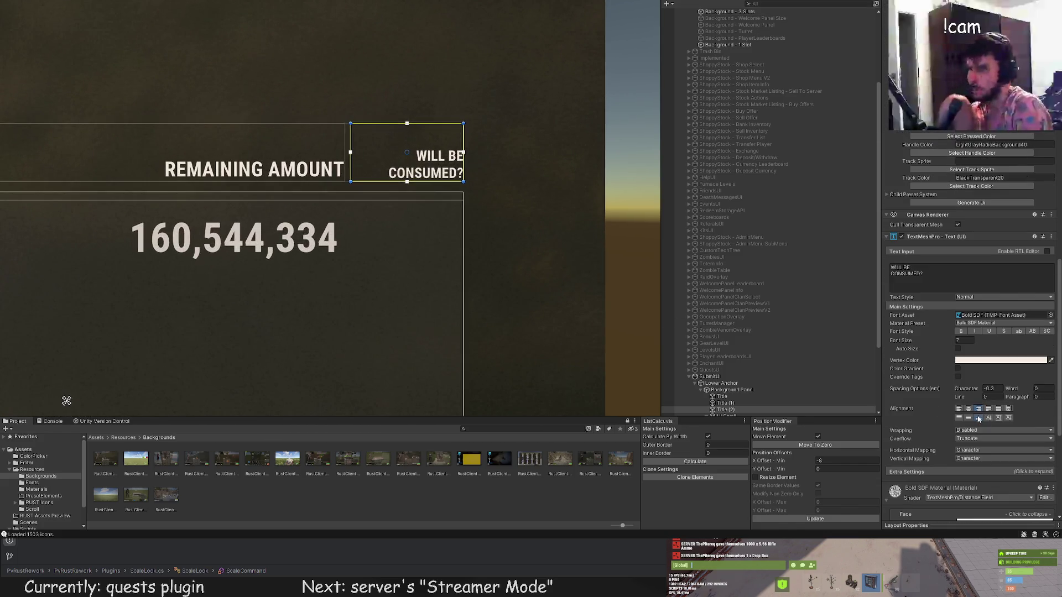
scroll(443, 186, up, 1)
drag(332, 134, 368, 135)
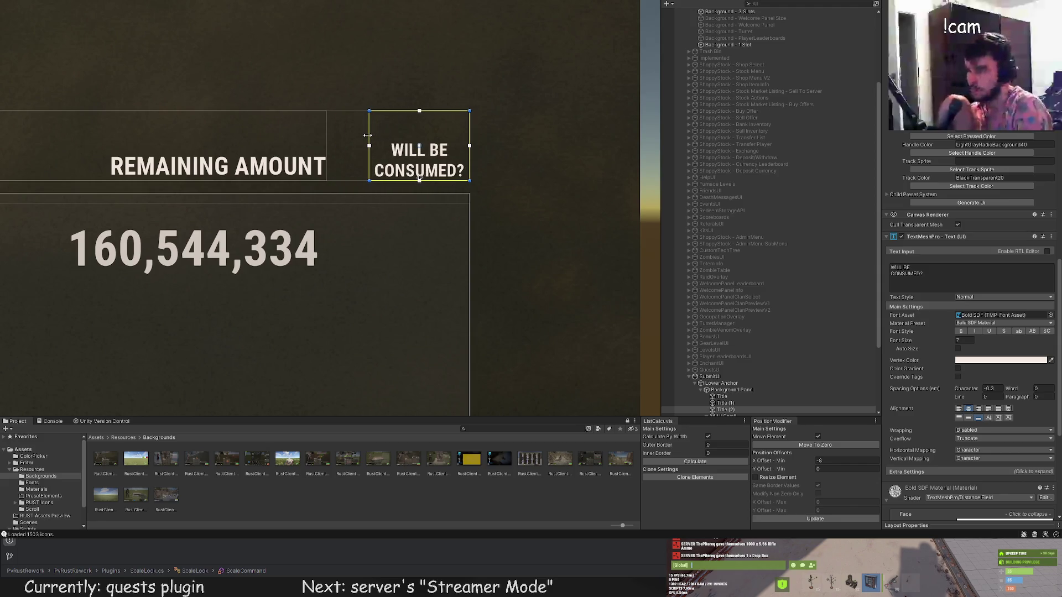
click(351, 93)
scroll(357, 116, down, 5)
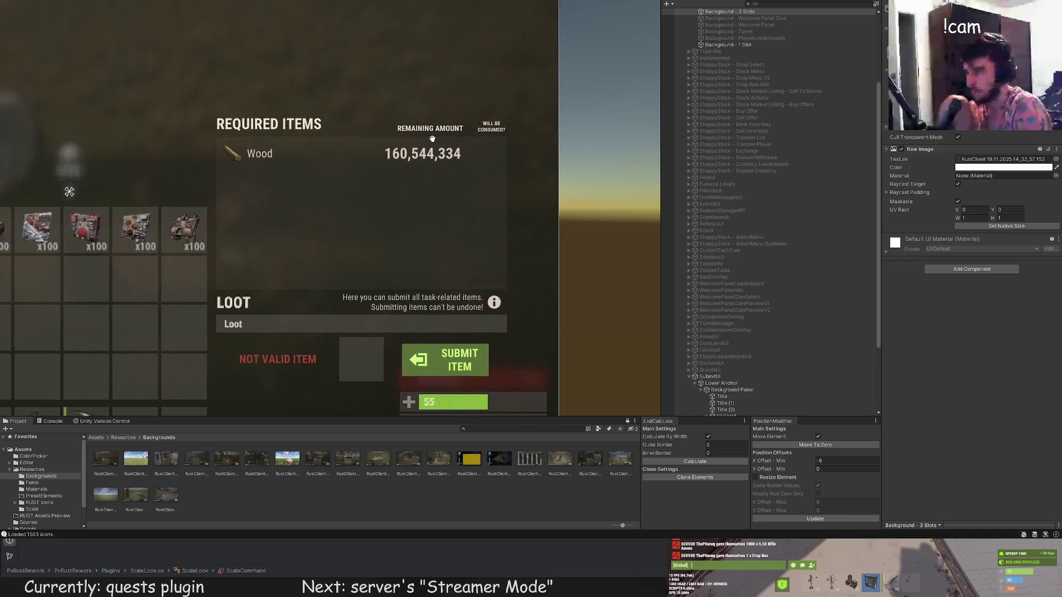
Widen the REMAINING AMOUNT header and shift the 160,544,334 amount to the right.
click(725, 378)
scroll(470, 140, up, 3)
drag(457, 141, 476, 142)
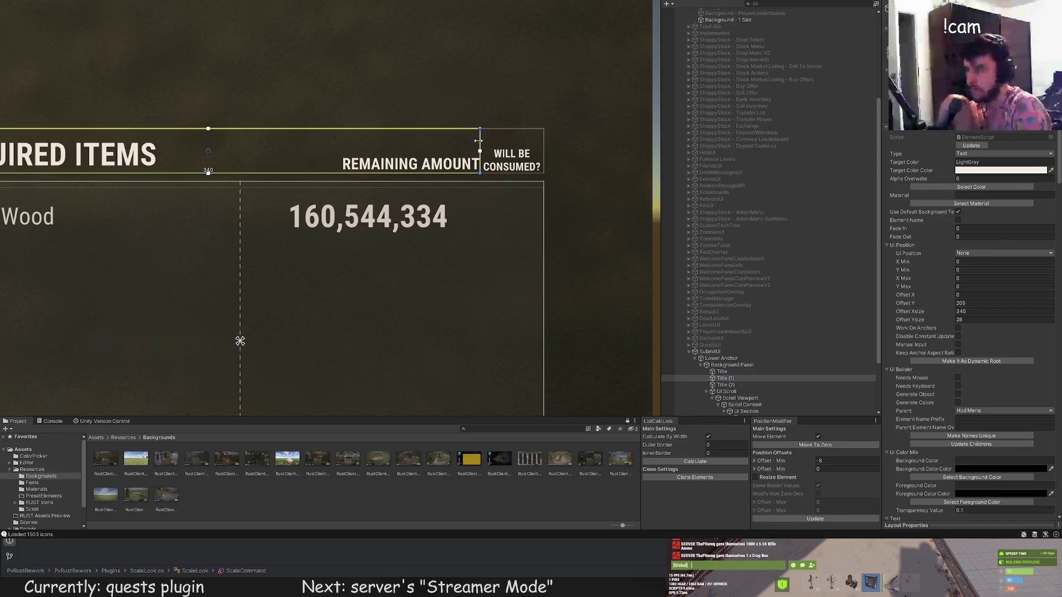
scroll(475, 141, up, 2)
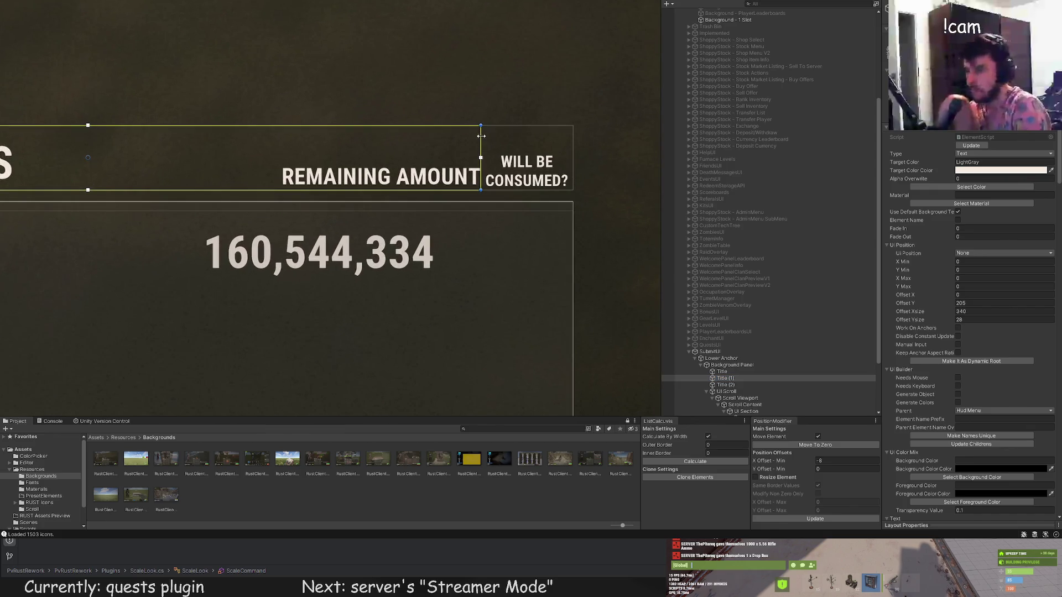
drag(475, 136, 471, 137)
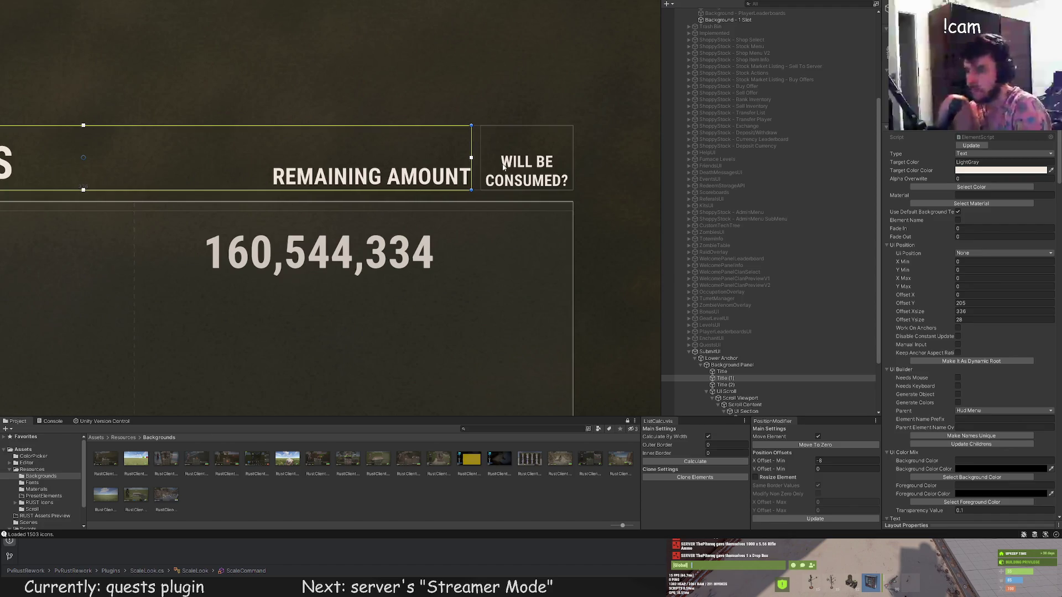
scroll(752, 379, down, 3)
click(752, 361)
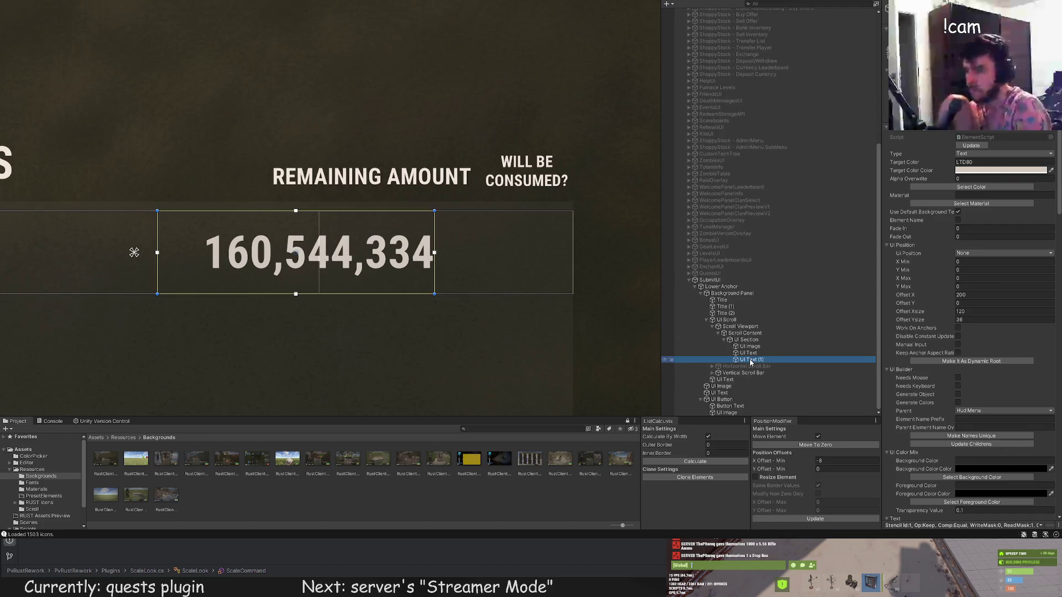
drag(341, 256, 379, 255)
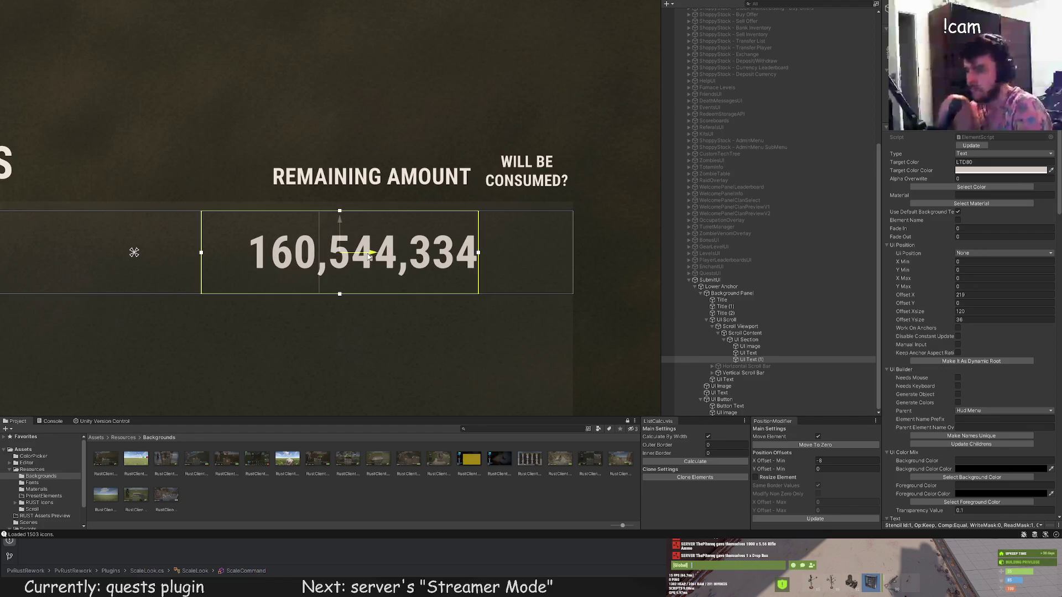
click(412, 71)
scroll(417, 134, down, 8)
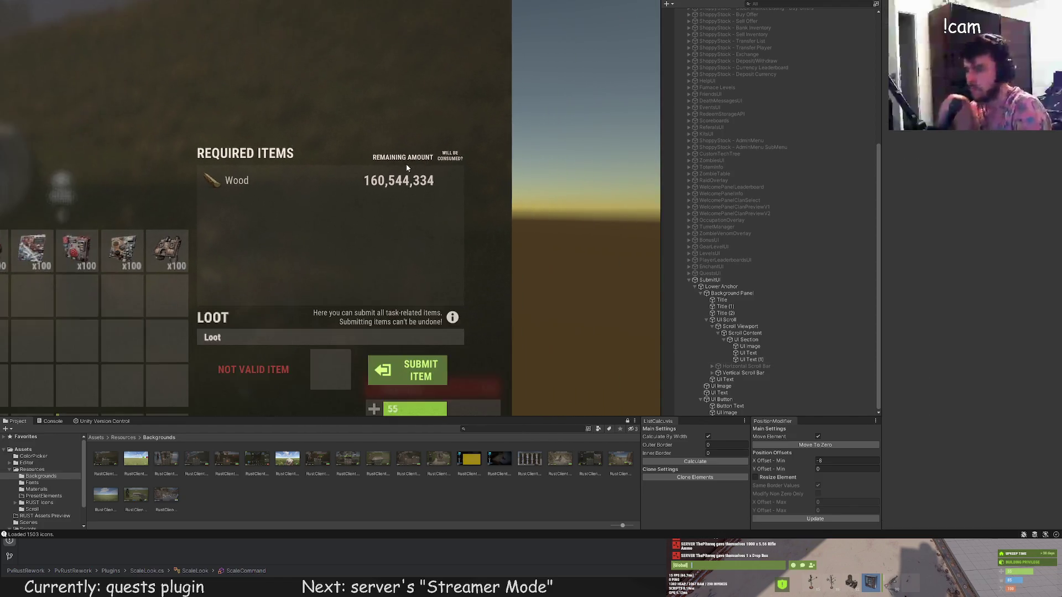
Add a white UI Image under the Wood row section beside the amount.
click(400, 179)
scroll(400, 178, up, 3)
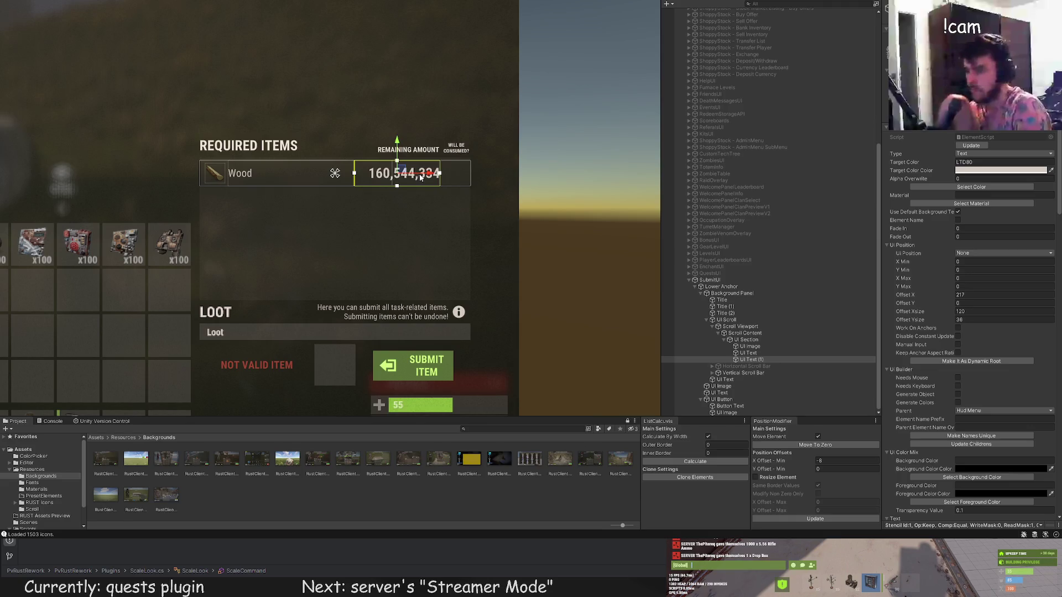
scroll(468, 129, up, 2)
scroll(467, 129, up, 2)
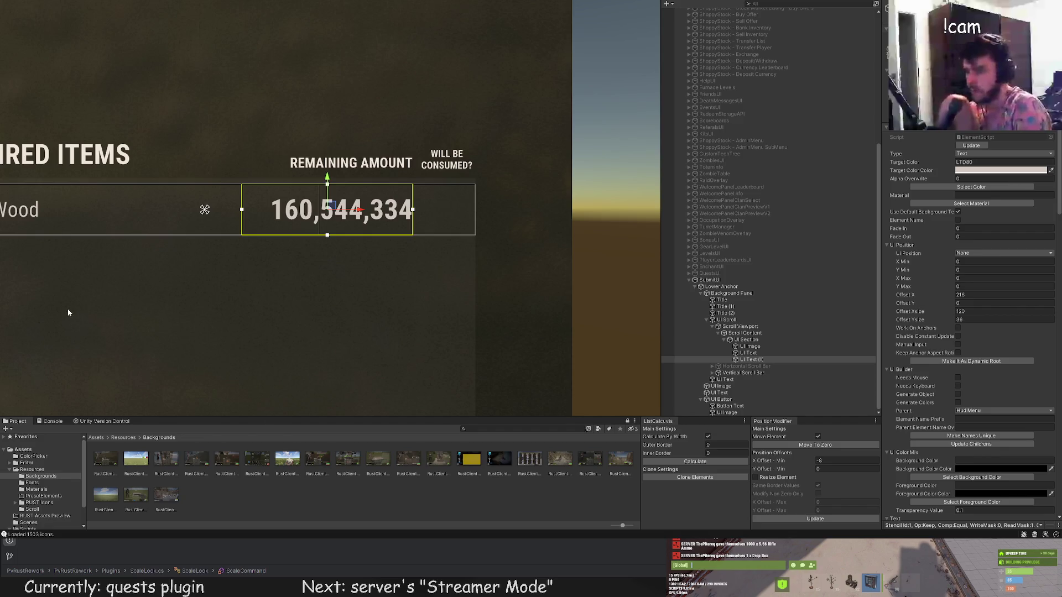
click(746, 340)
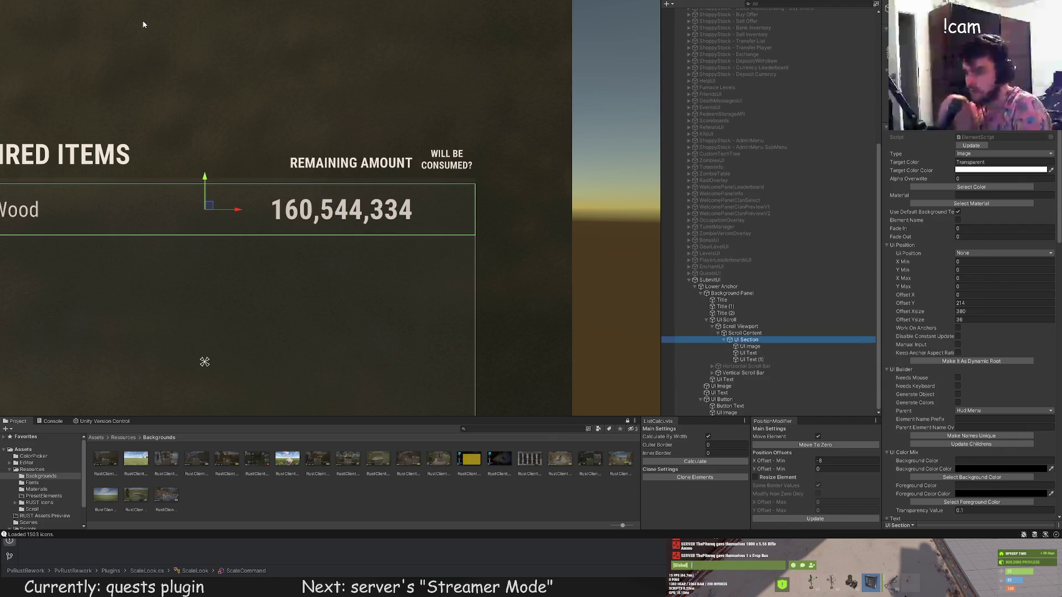
scroll(169, 133, down, 2)
mouse_move(116, 146)
mouse_down()
mouse_move(431, 147)
mouse_move(409, 177)
mouse_move(355, 188)
mouse_move(422, 188)
mouse_up()
scroll(449, 141, up, 1)
key(w)
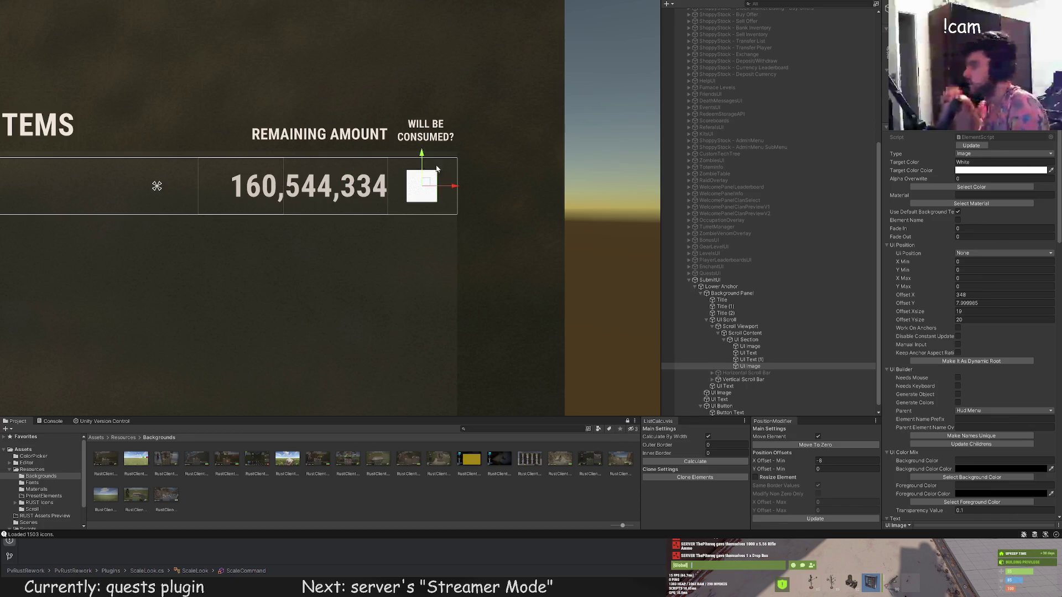
Colour the new image GreenBg and give it the 'check' sprite from the Asset Browser.
key(t)
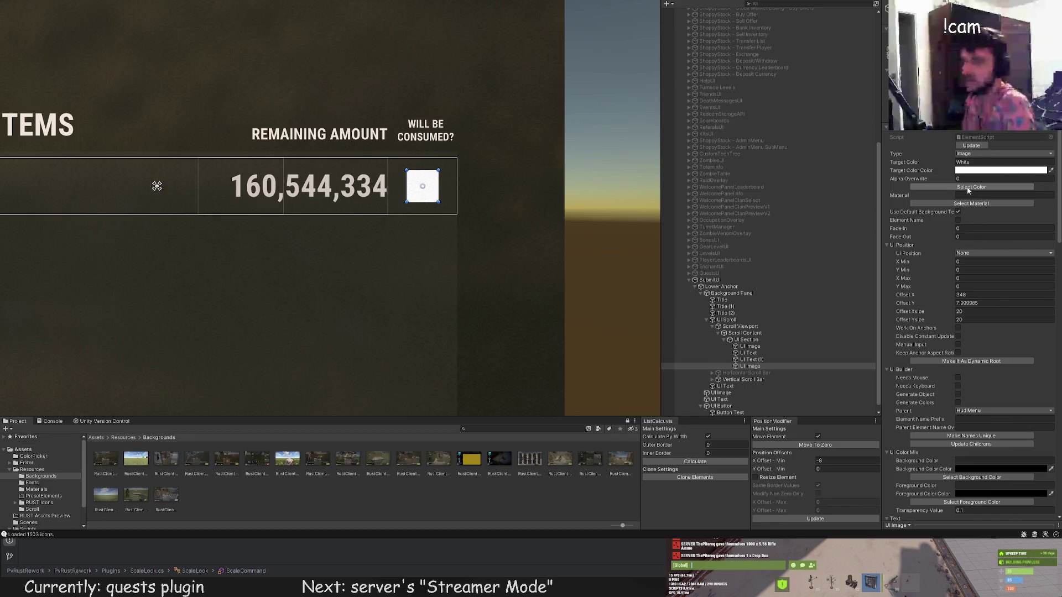
click(968, 188)
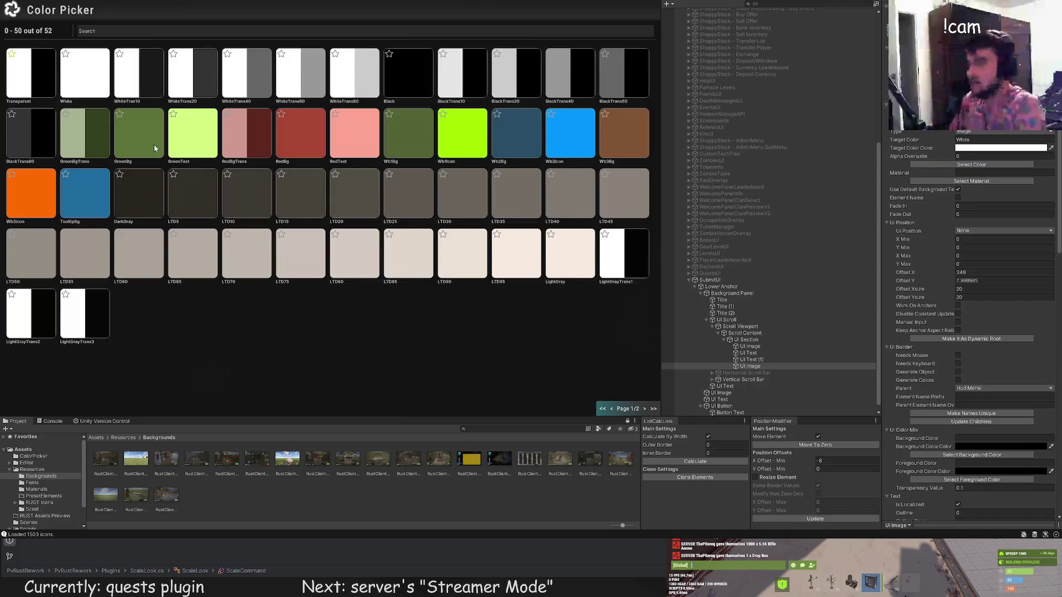
click(154, 144)
scroll(971, 291, down, 5)
click(972, 352)
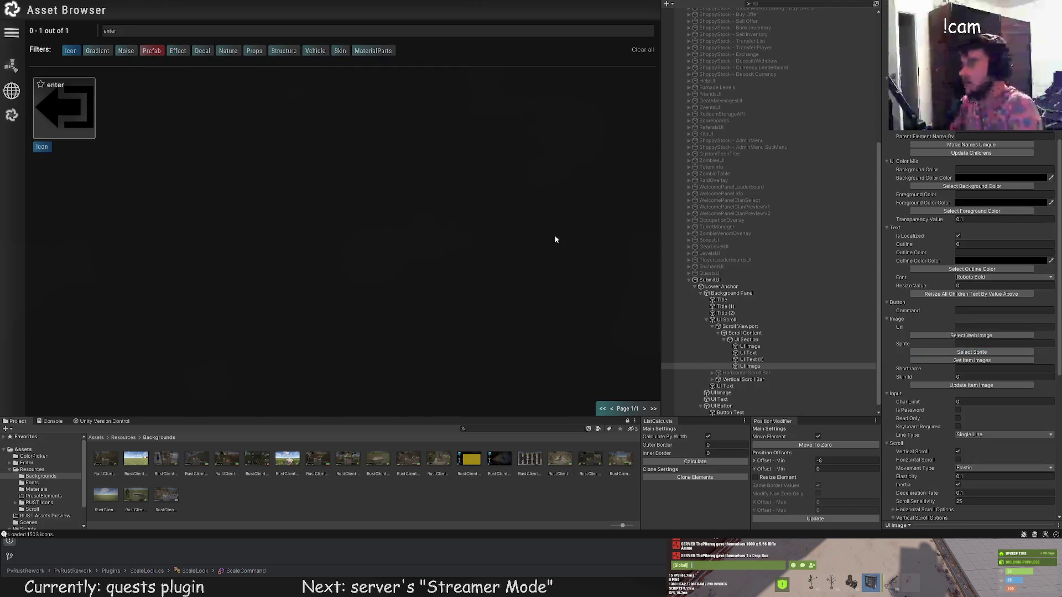
click(130, 39)
text(check)
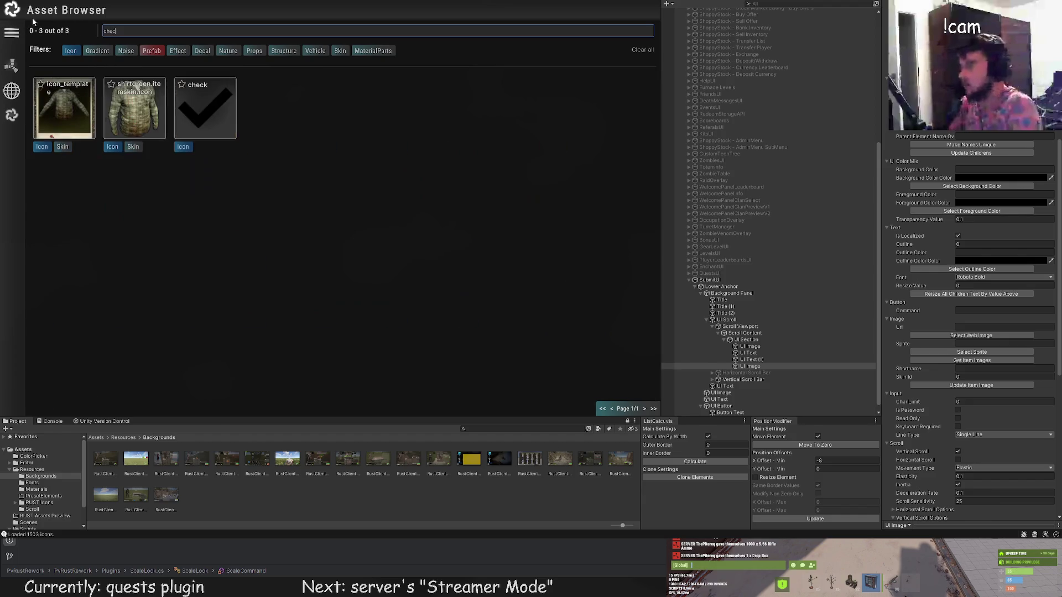
click(200, 104)
scroll(397, 141, up, 3)
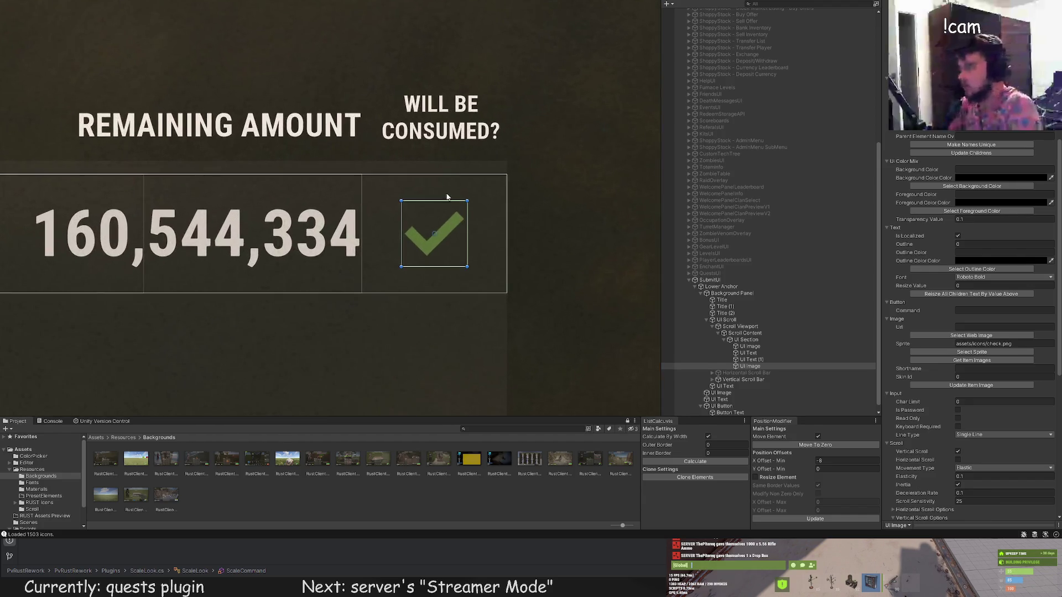
scroll(461, 236, up, 2)
mouse_move(452, 248)
mouse_down()
mouse_move(426, 107)
mouse_move(434, 218)
mouse_up()
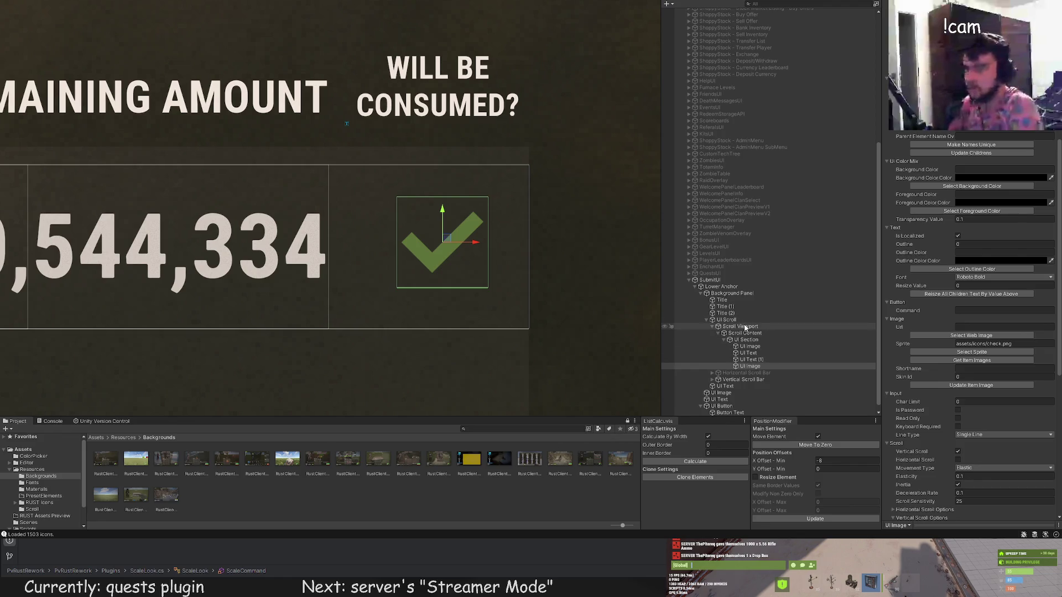
Move the green check down into the Wood row beside 160,544,334.
click(729, 313)
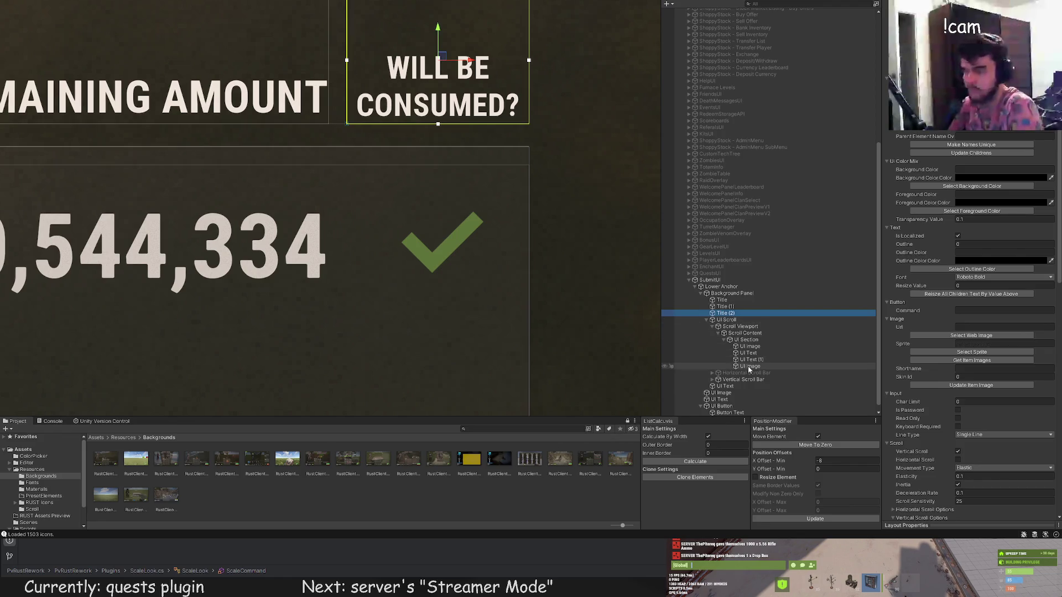
click(749, 366)
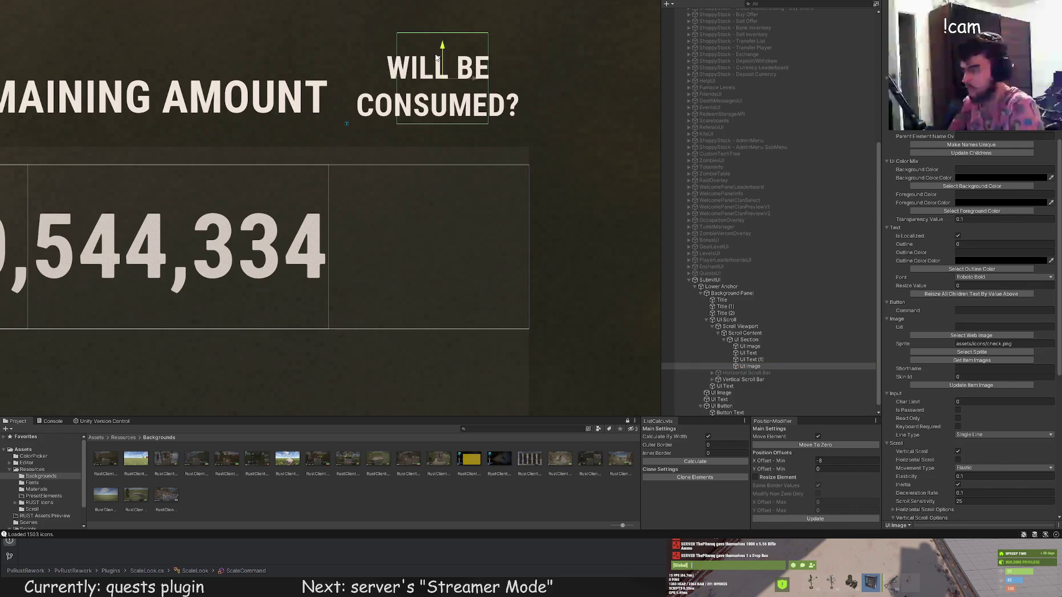
click(730, 313)
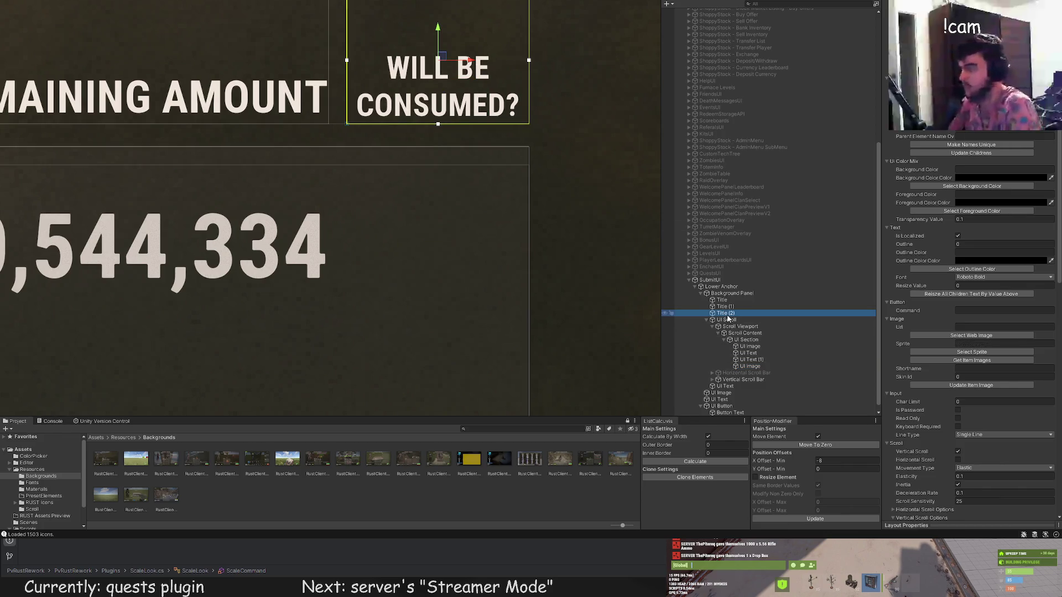
click(749, 367)
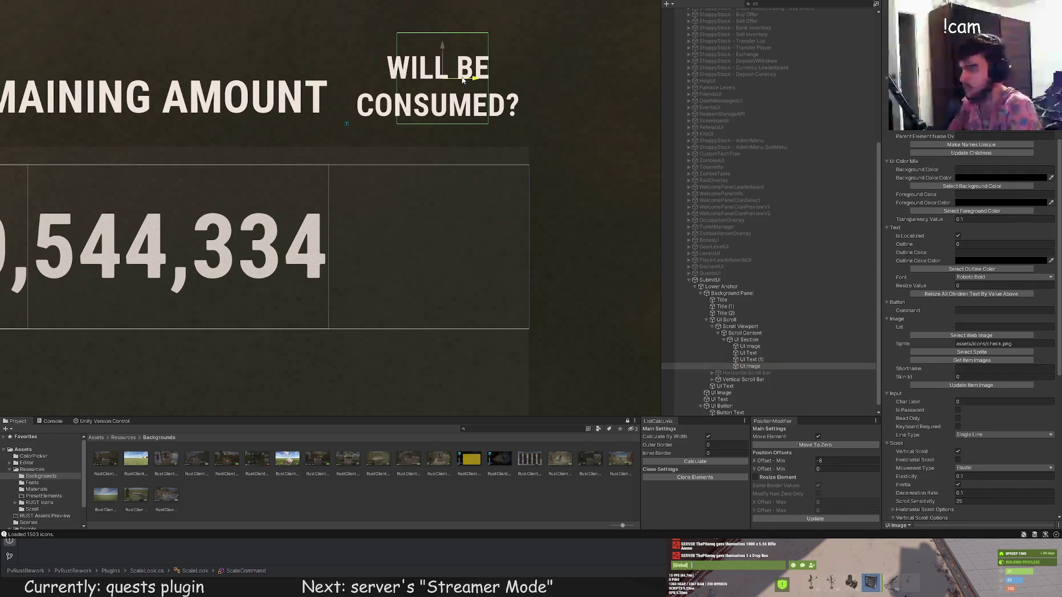
click(730, 313)
click(749, 367)
mouse_move(428, 49)
mouse_down()
mouse_move(428, 220)
mouse_move(438, 192)
mouse_move(437, 232)
mouse_up()
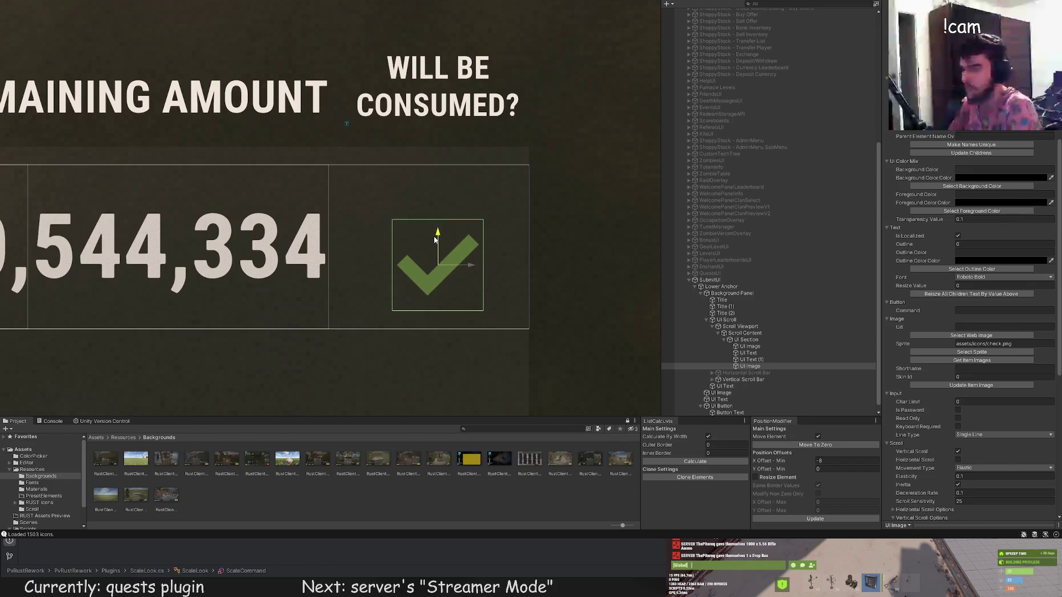
drag(437, 233, 430, 255)
scroll(429, 254, down, 2)
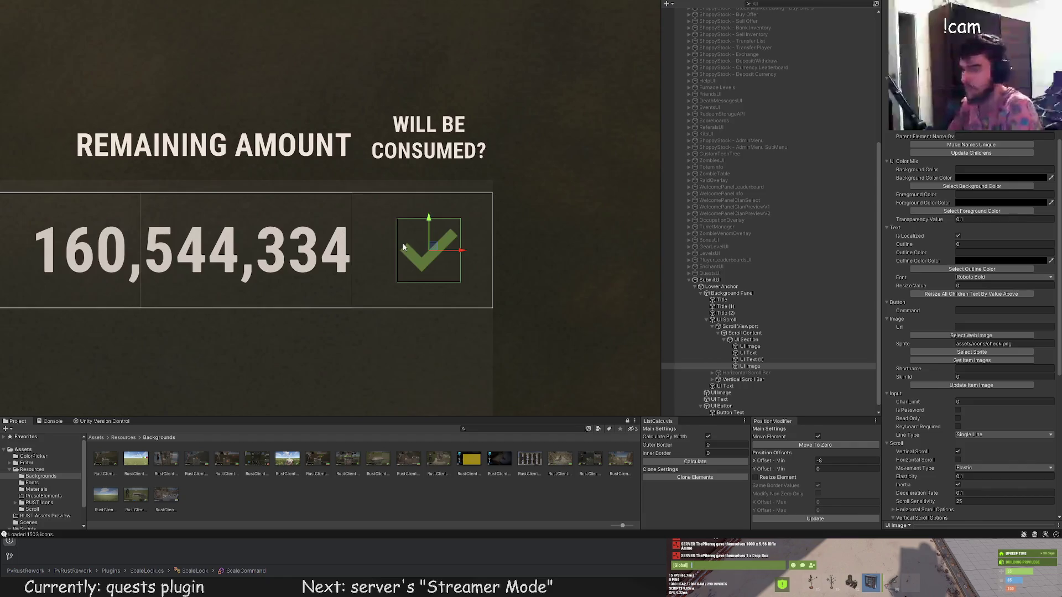
scroll(398, 291, down, 3)
scroll(373, 326, down, 2)
scroll(335, 380, down, 2)
drag(334, 379, 388, 225)
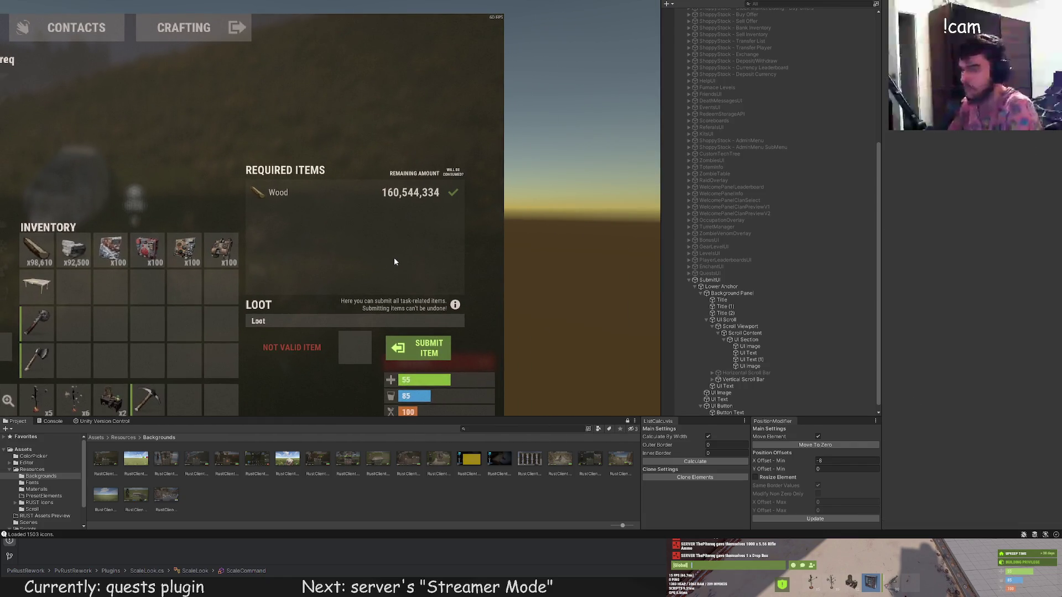
Change the Wood row UI Section's ElementScript Type from Image to Button.
click(394, 260)
scroll(394, 260, up, 2)
scroll(434, 225, up, 2)
scroll(443, 224, up, 1)
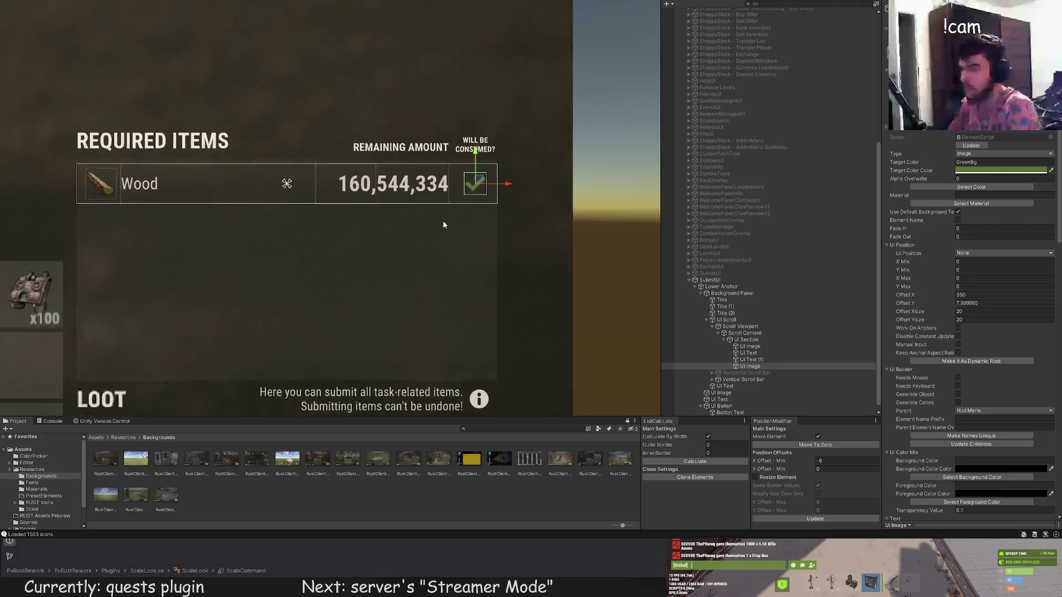
scroll(444, 224, down, 1)
click(444, 224)
scroll(421, 295, down, 2)
scroll(477, 236, down, 1)
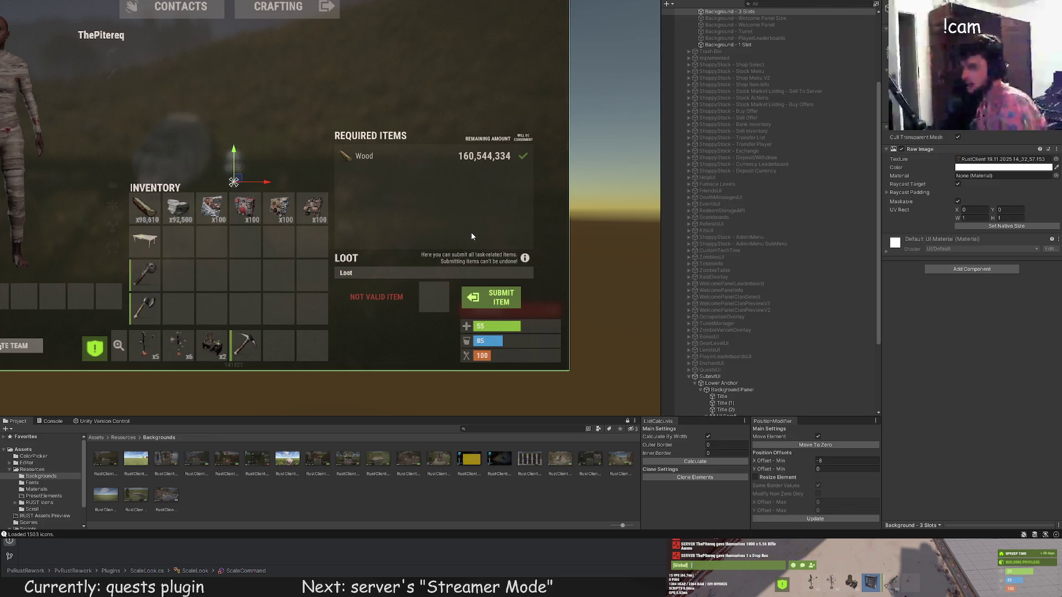
scroll(784, 318, down, 5)
click(750, 333)
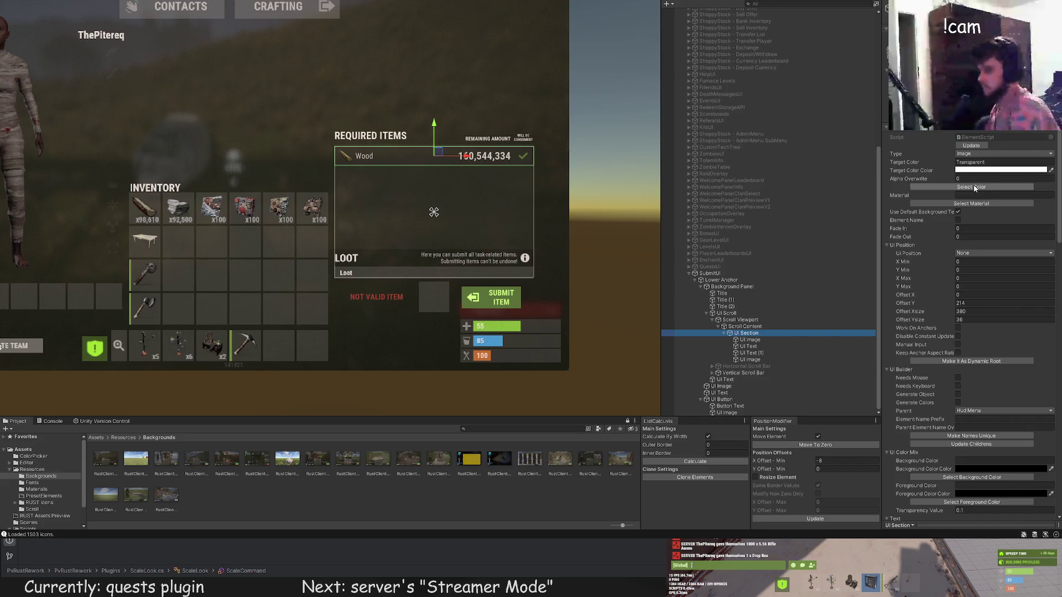
click(985, 212)
scroll(375, 169, up, 2)
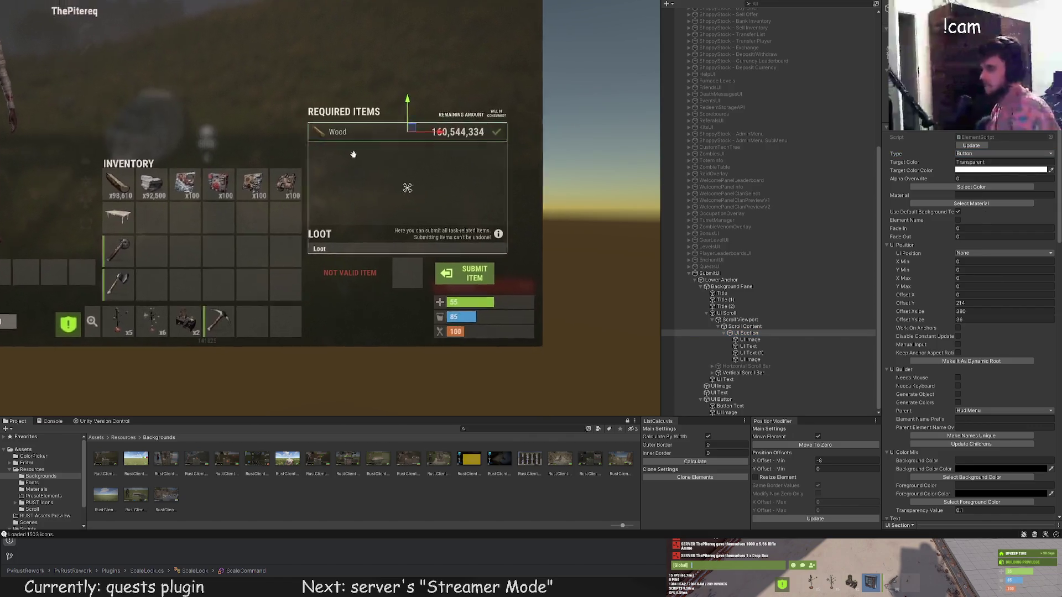
scroll(374, 172, up, 2)
scroll(373, 174, up, 2)
scroll(333, 213, up, 2)
scroll(348, 215, up, 1)
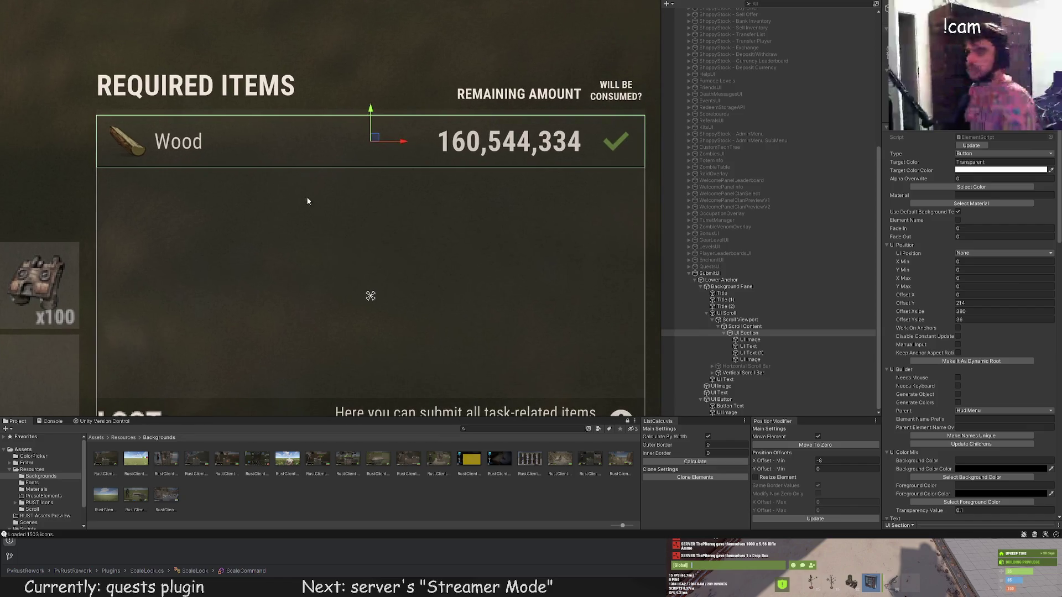
Duplicate the Wood row with Ctrl+D and move the copy below the original, checking its colour.
key(ctrl+d)
drag(367, 122, 362, 143)
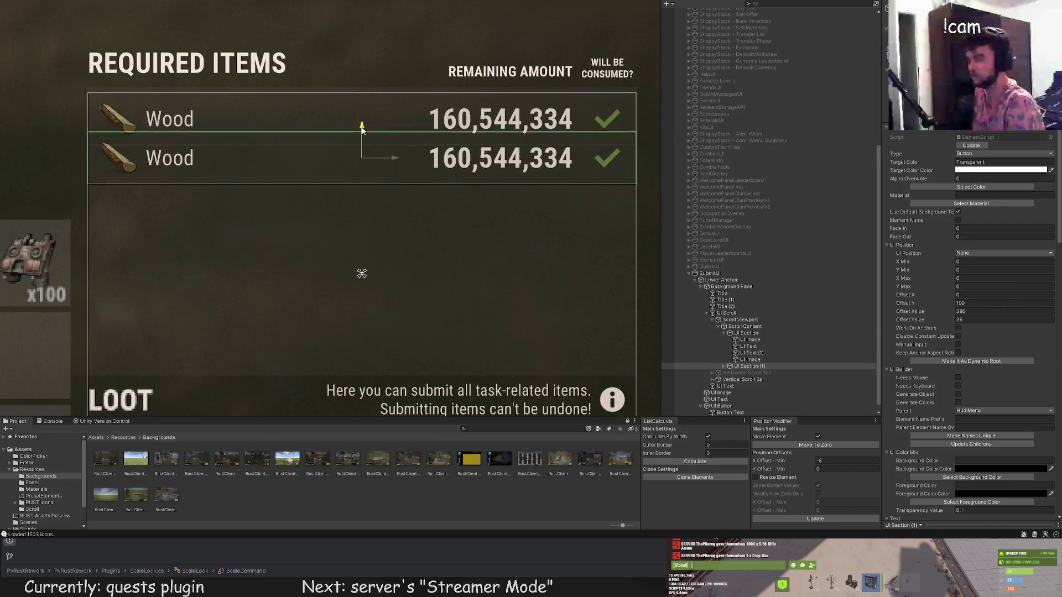
scroll(747, 333, down, 1)
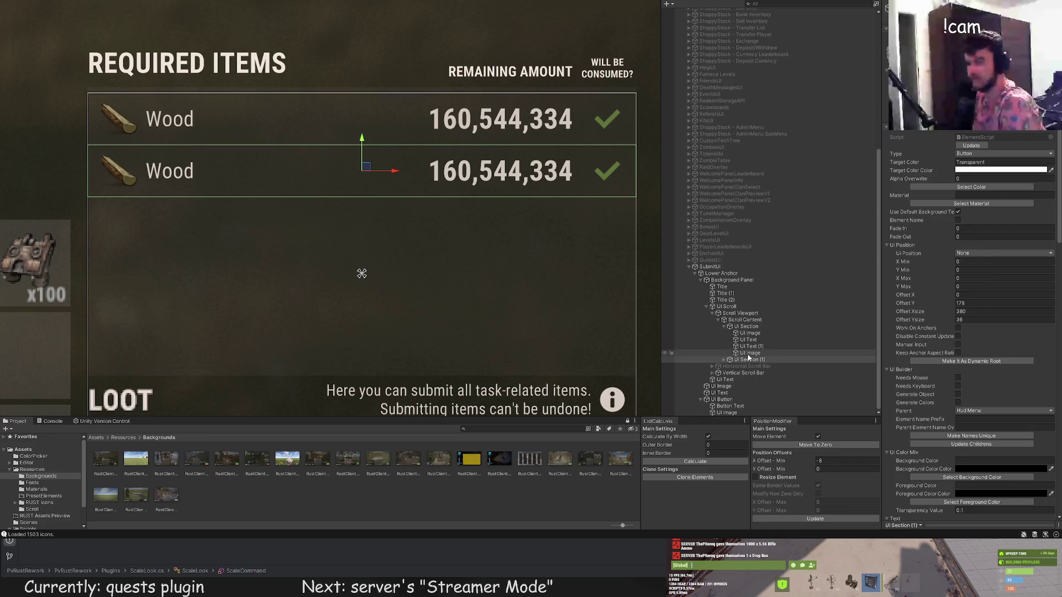
click(772, 327)
click(745, 359)
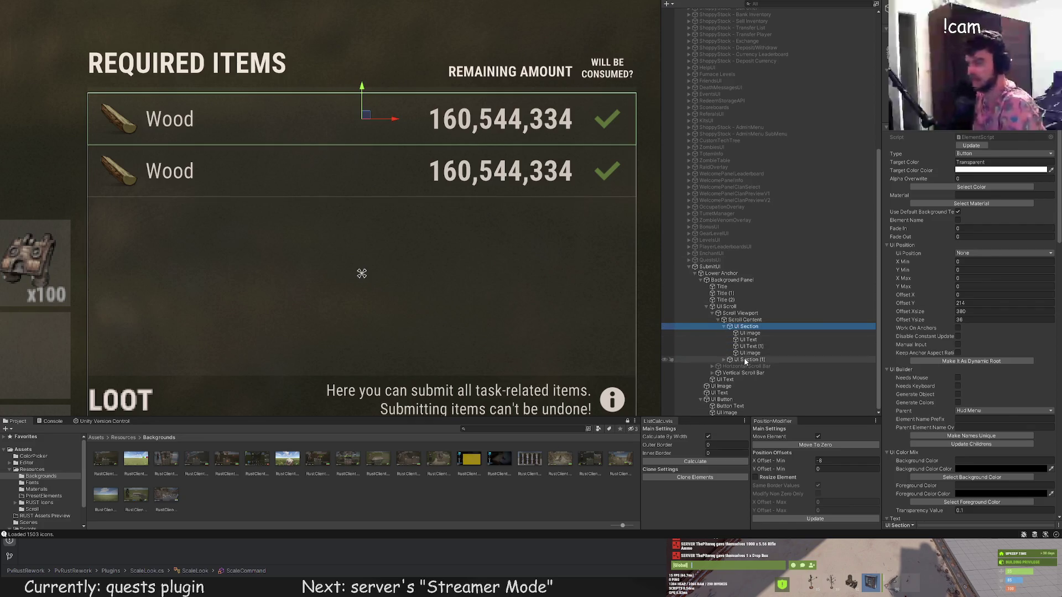
click(971, 187)
click(645, 408)
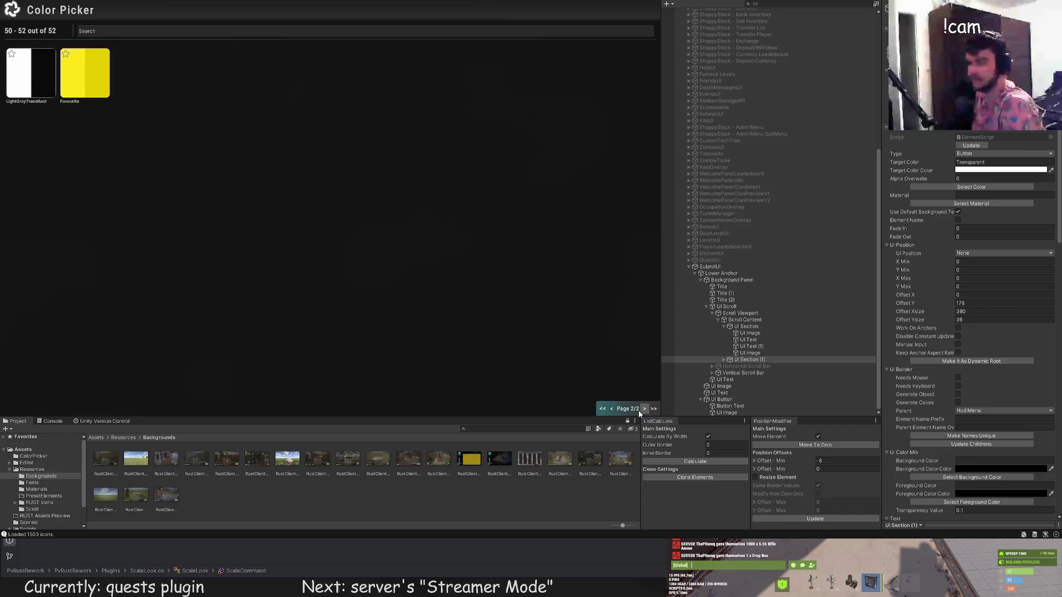
click(17, 77)
click(279, 272)
scroll(280, 272, down, 2)
drag(279, 272, 330, 243)
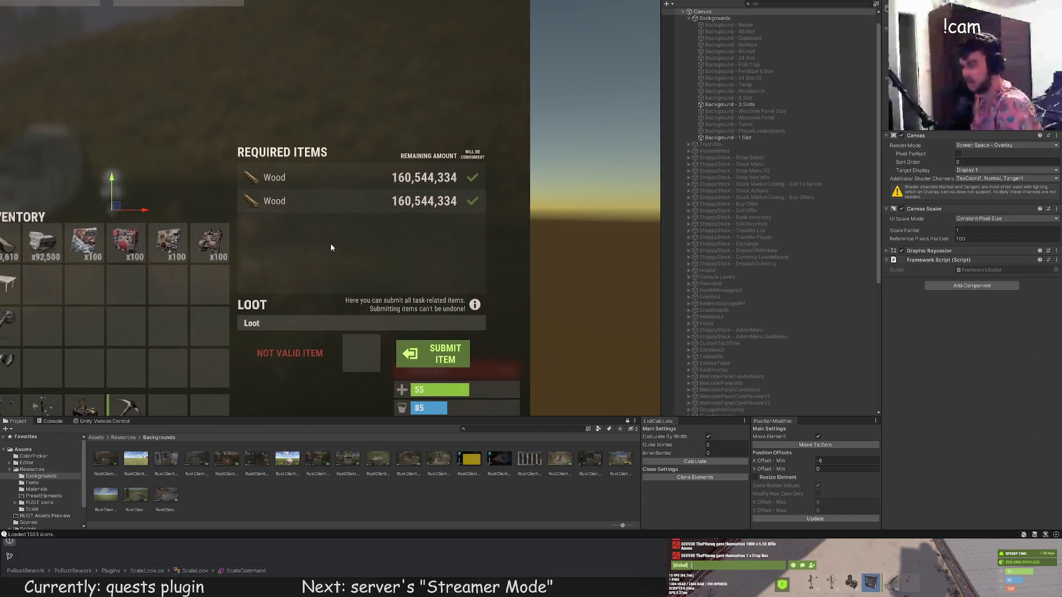
Expand the copied row and review its Wood label colour without changing it.
click(330, 244)
scroll(869, 330, down, 2)
click(758, 358)
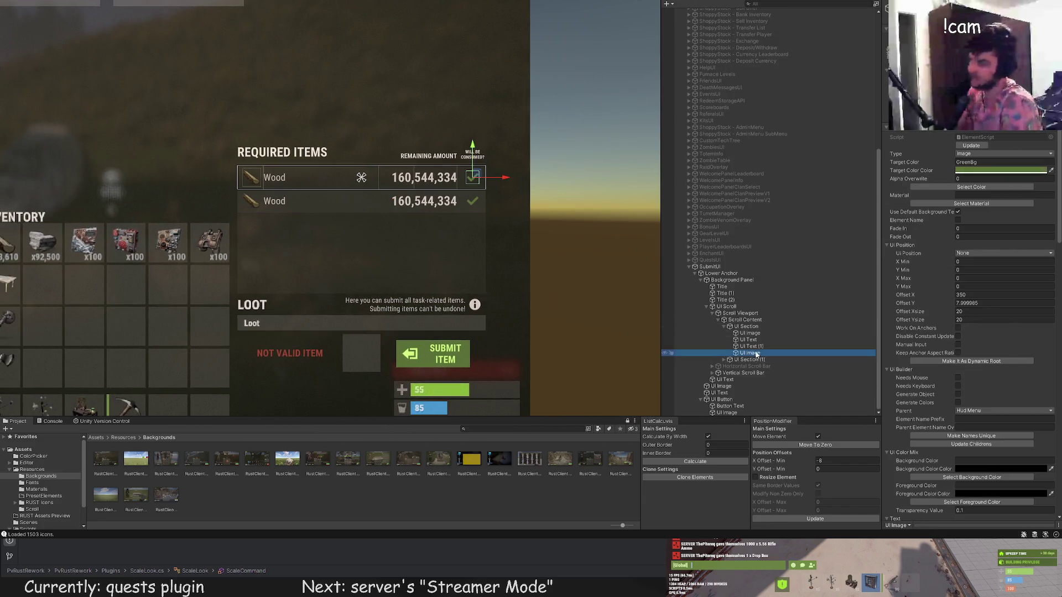
click(728, 359)
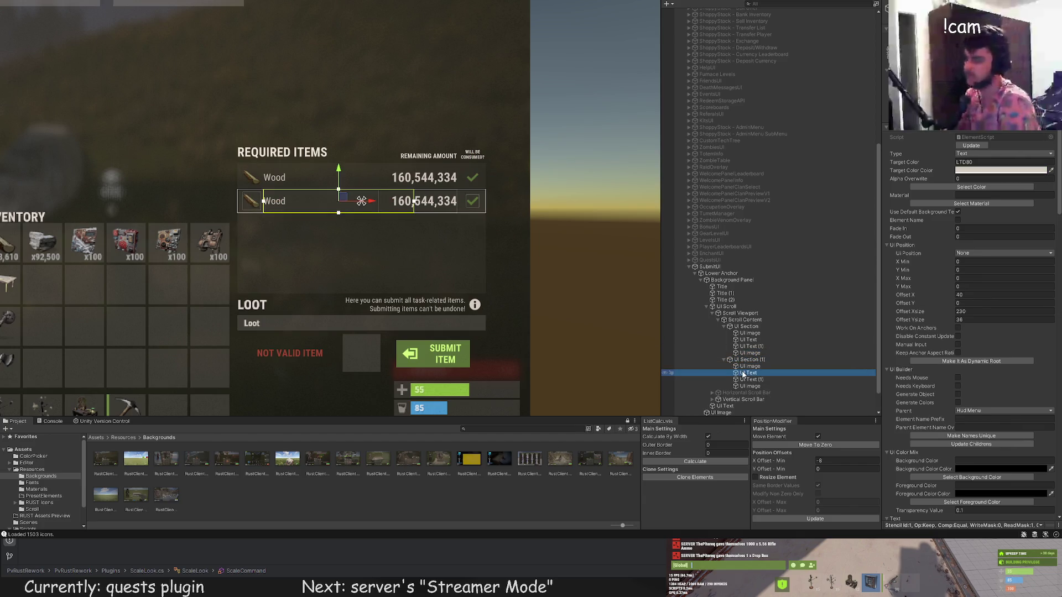
click(971, 187)
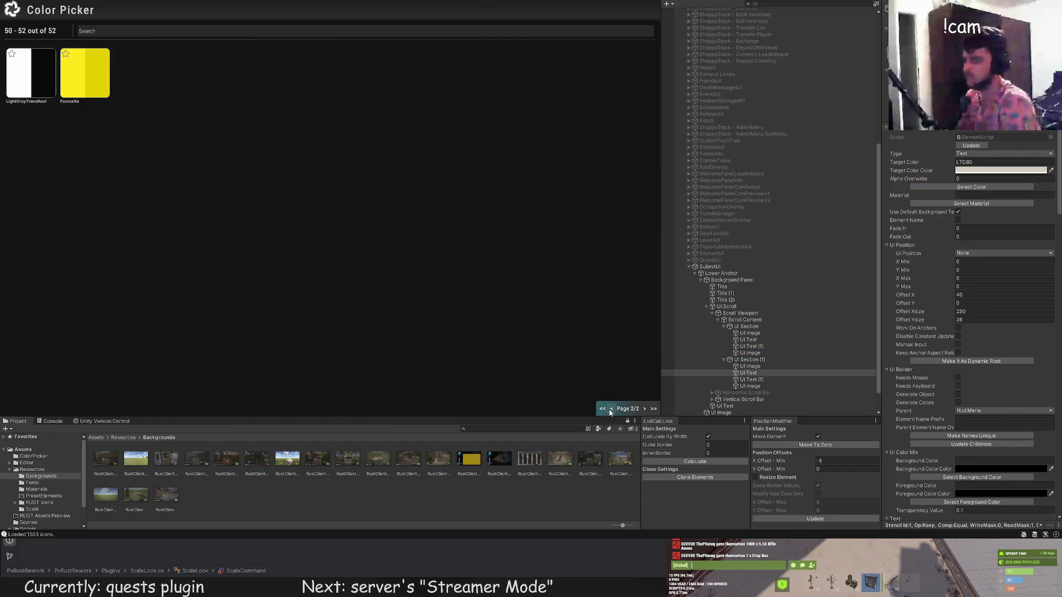
click(611, 410)
click(185, 198)
click(358, 252)
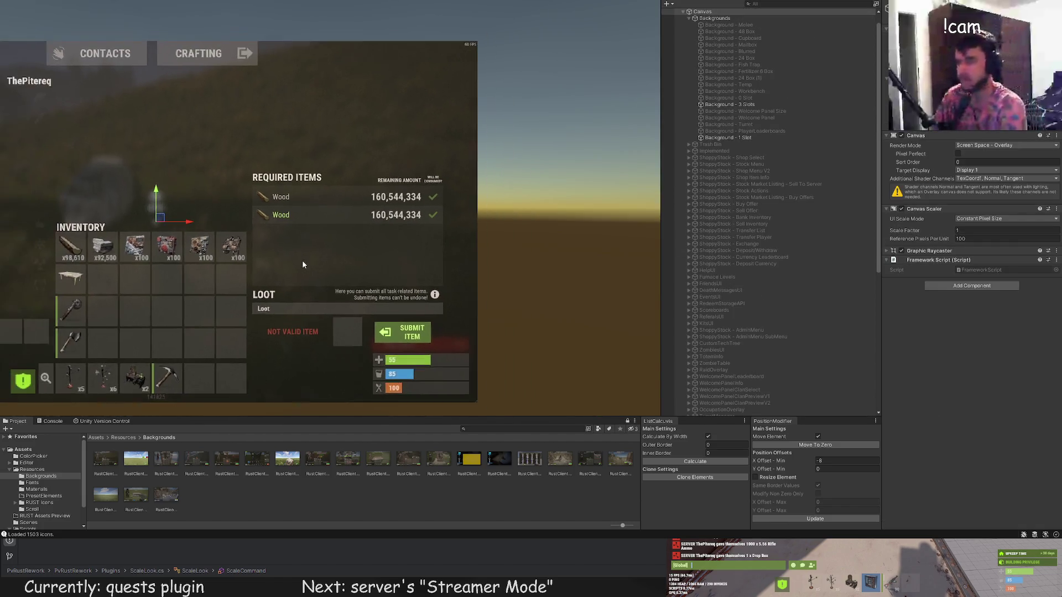
drag(303, 263, 345, 218)
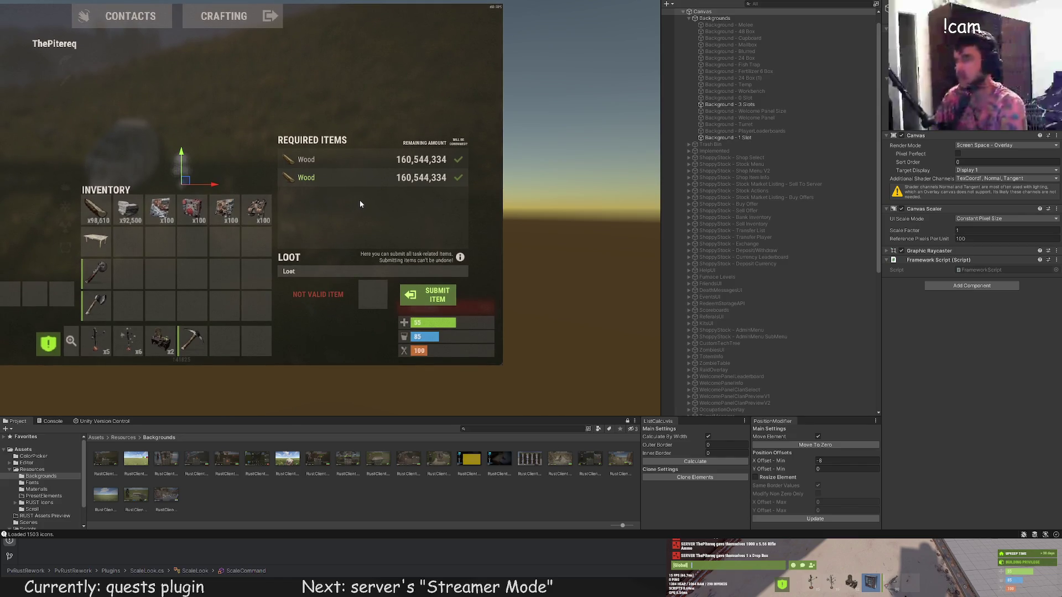
scroll(376, 196, up, 2)
click(369, 171)
Replace the second row's amount with 234,432 and tint its check icon red.
click(751, 352)
scroll(939, 392, down, 10)
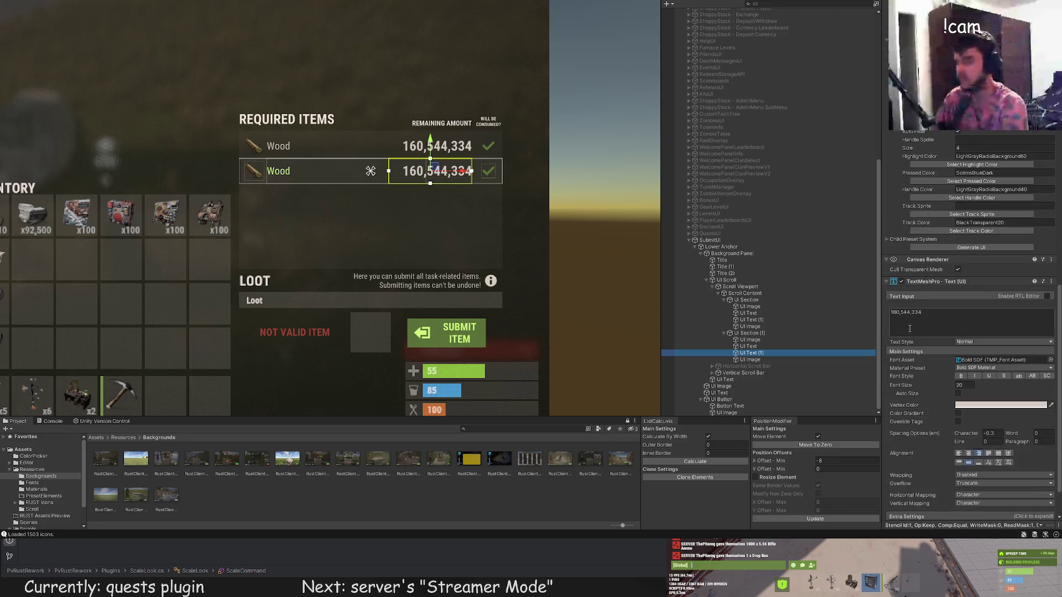
click(897, 312)
key(BackSpace)
text(234,432)
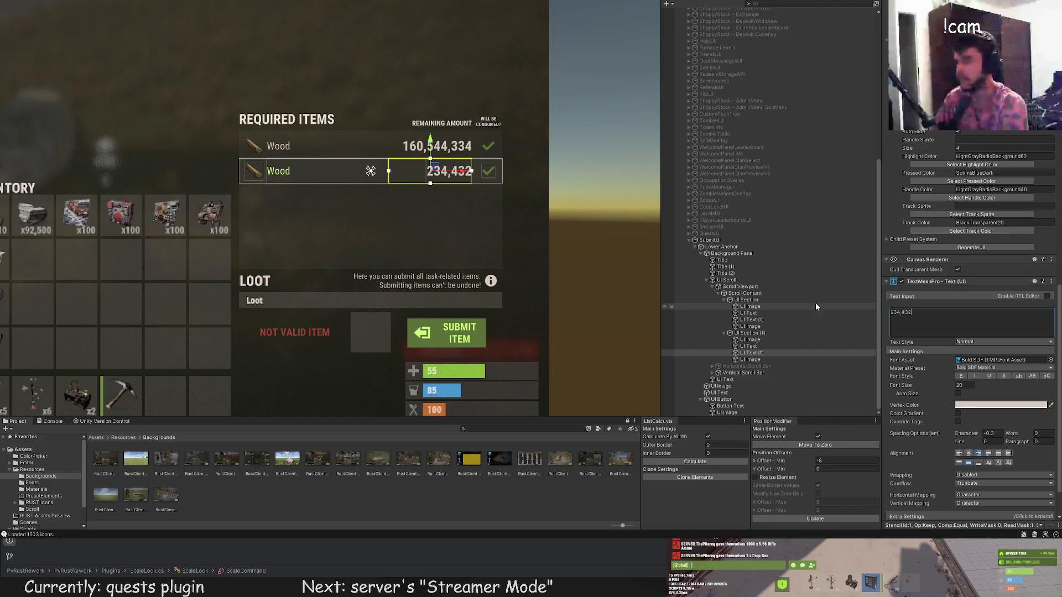
click(772, 361)
scroll(993, 240, down, 3)
scroll(992, 207, down, 3)
scroll(982, 175, down, 3)
click(982, 175)
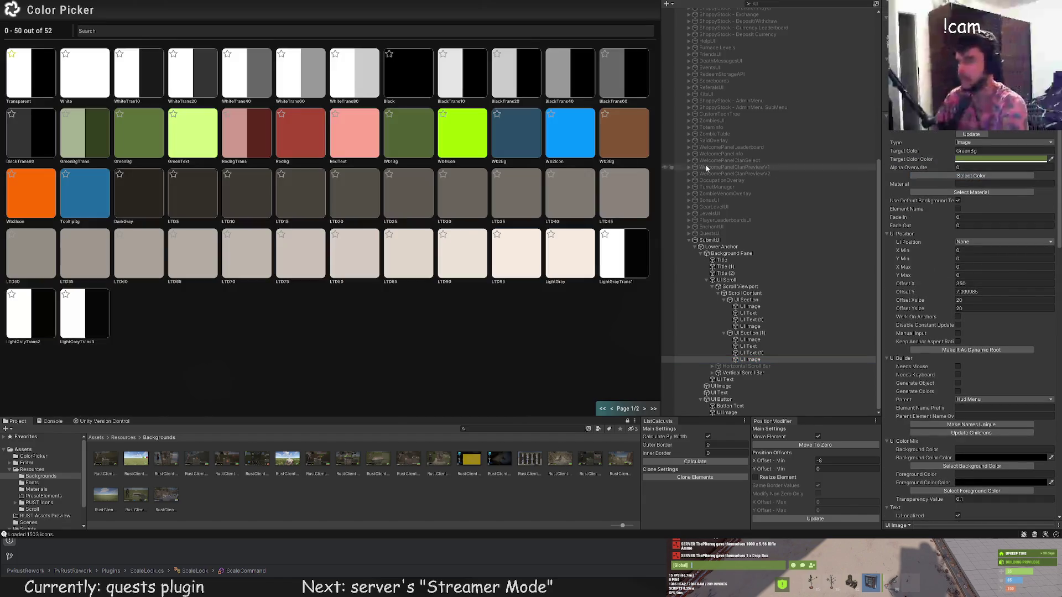
click(296, 135)
scroll(925, 308, down, 3)
scroll(926, 309, down, 3)
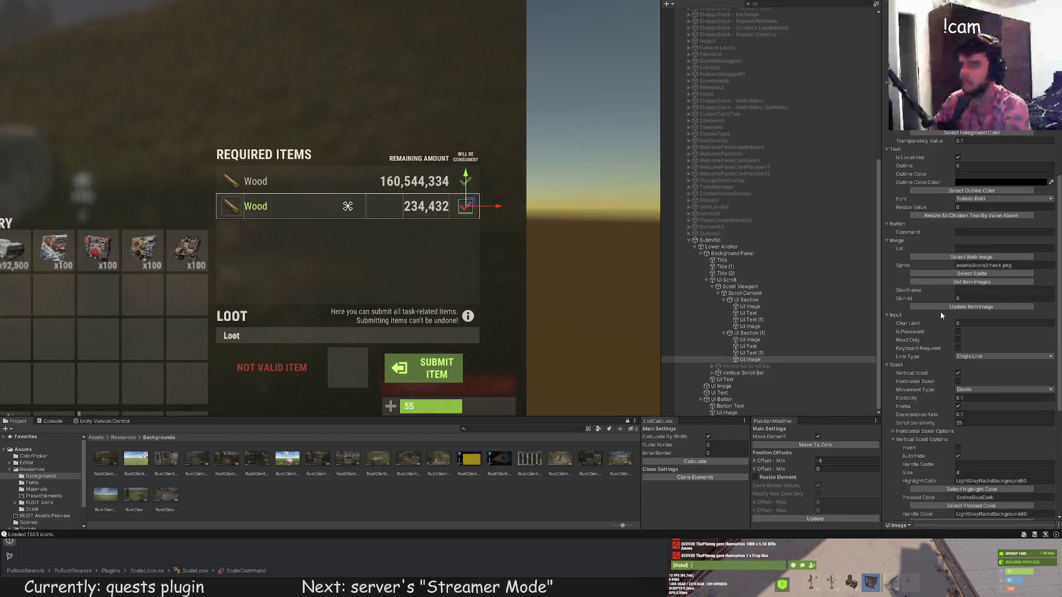
Browse the Asset Browser sprites and pick the 'close' cross icon for the second row.
click(981, 269)
text(chec)
key(BackSpace)
key(BackSpace)
key(BackSpace)
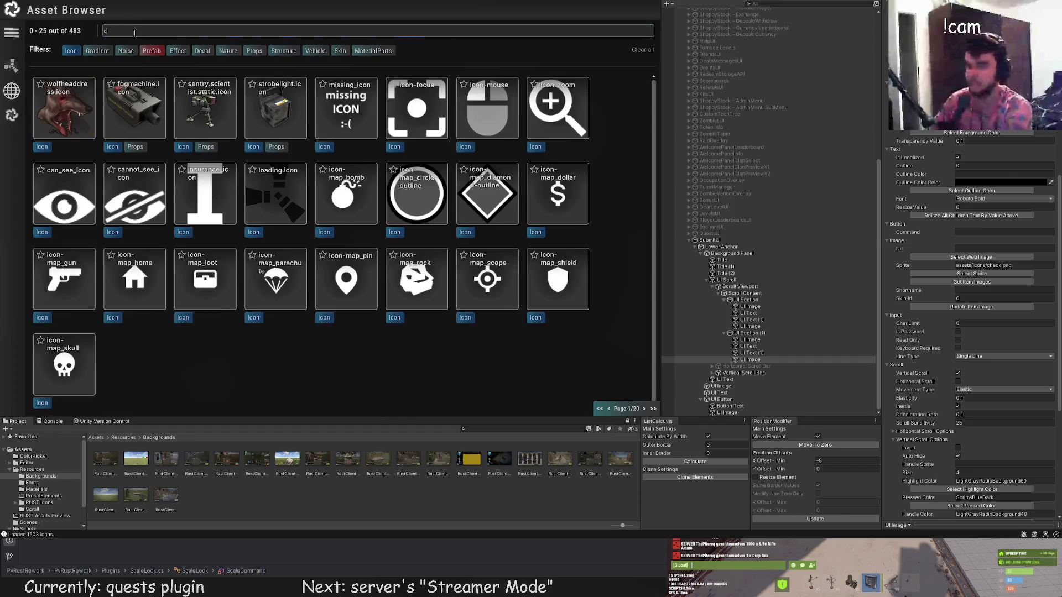
text(cancl)
key(BackSpace)
text(ra)
key(BackSpace)
key(BackSpace)
key(BackSpace)
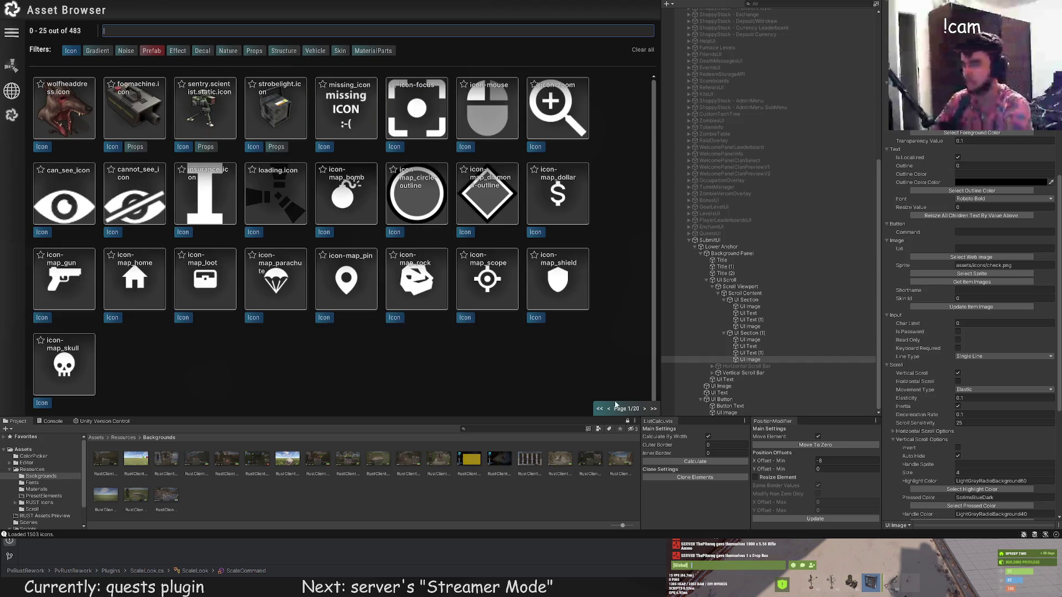
click(646, 408)
click(646, 408)
click(646, 409)
click(646, 409)
click(646, 408)
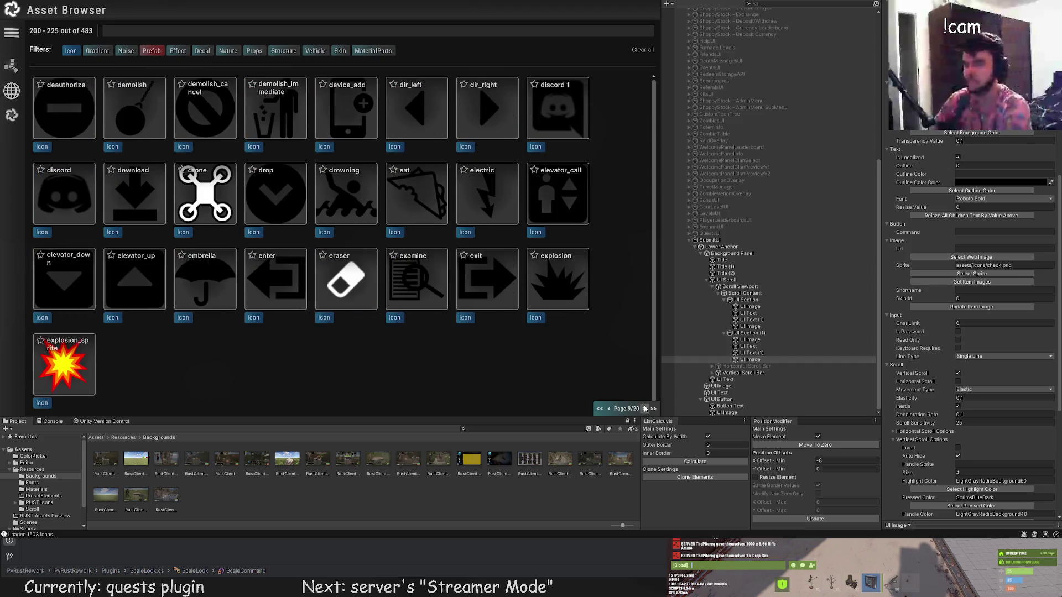
click(607, 409)
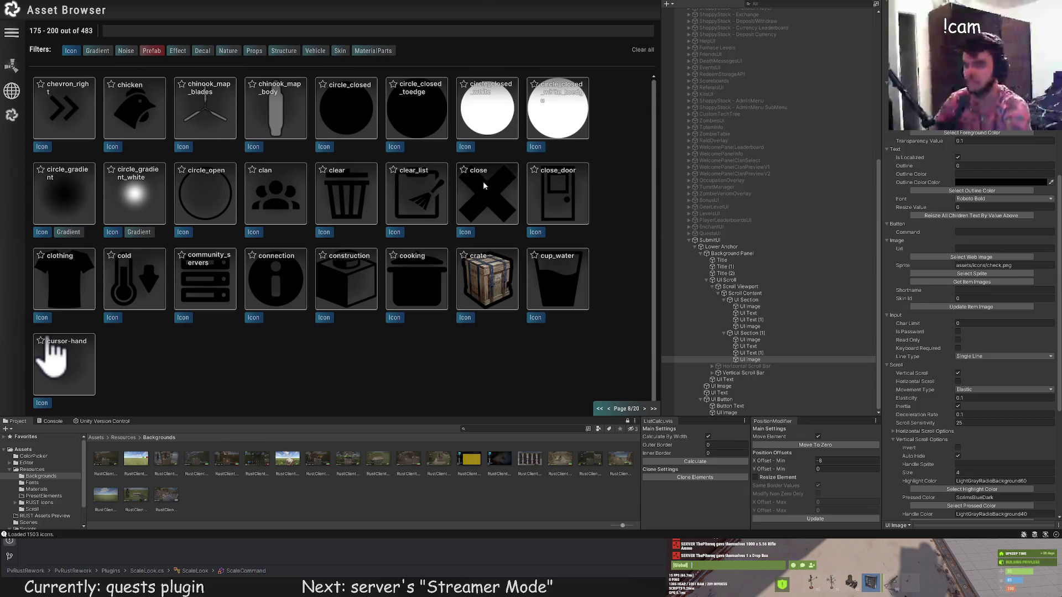
click(483, 181)
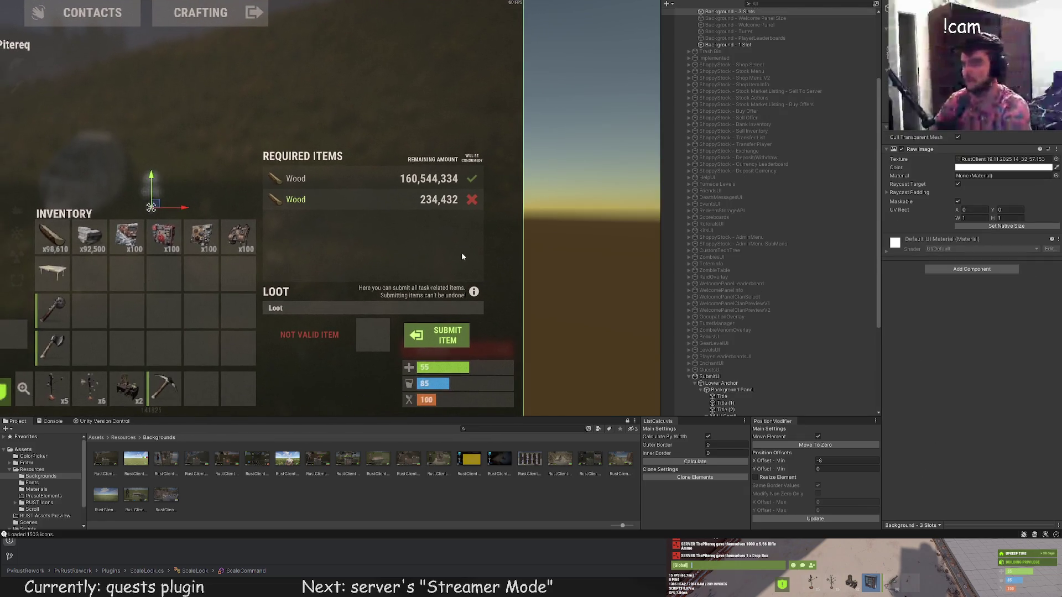
scroll(461, 252, down, 2)
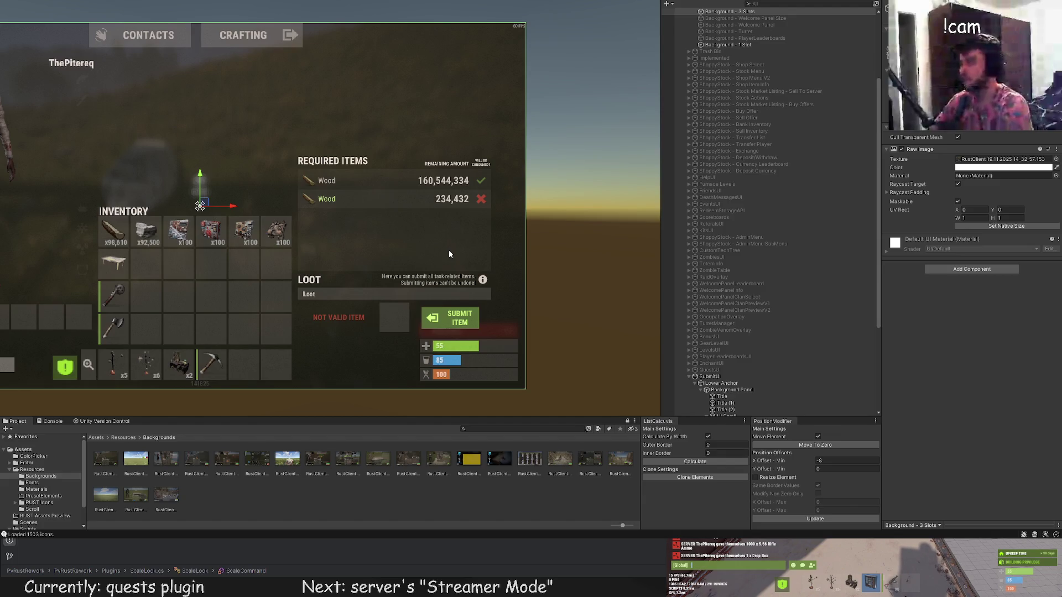
scroll(819, 300, down, 5)
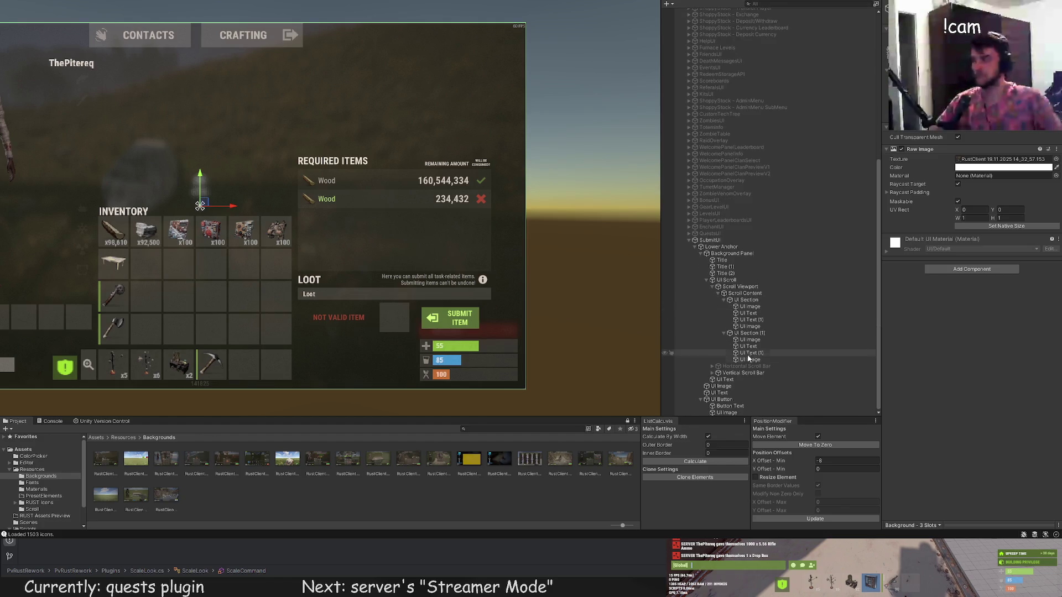
click(748, 374)
click(739, 408)
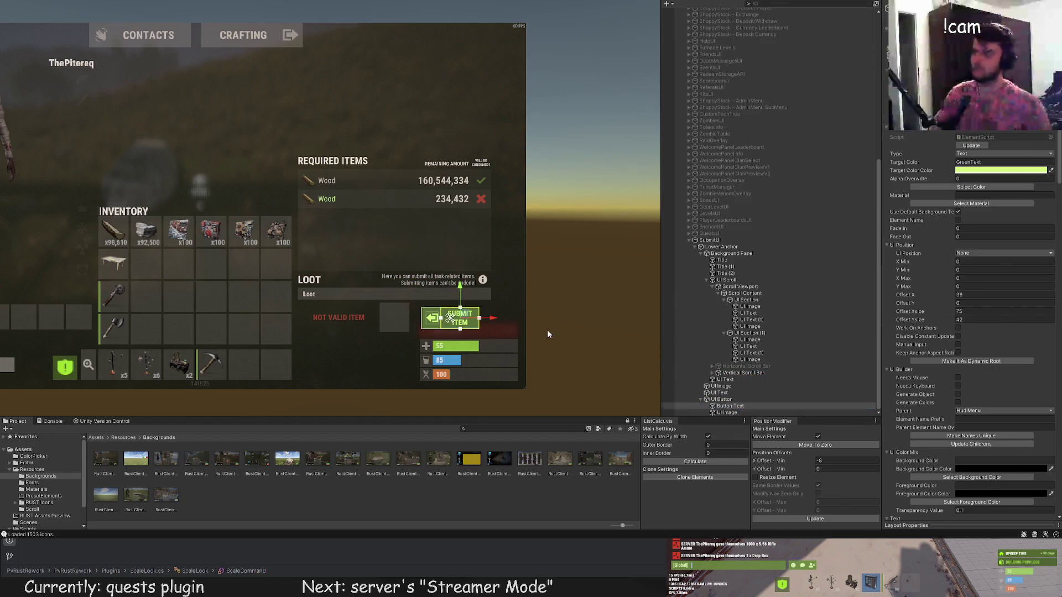
click(547, 329)
scroll(548, 324, down, 3)
drag(548, 326, 577, 256)
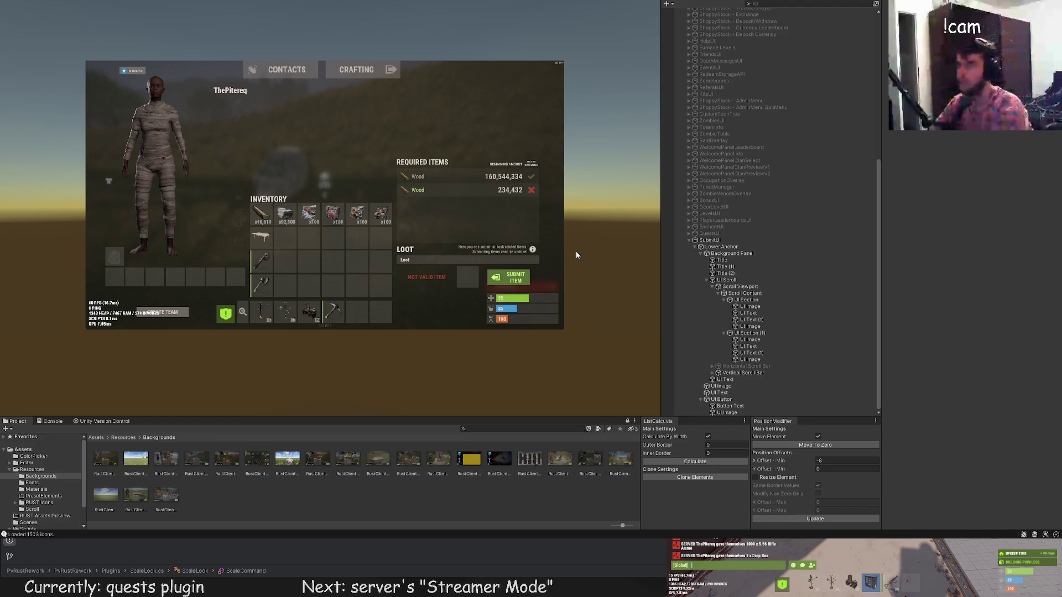
scroll(558, 229, up, 2)
Duplicate the first Wood row with Ctrl+D to create a third row.
click(415, 159)
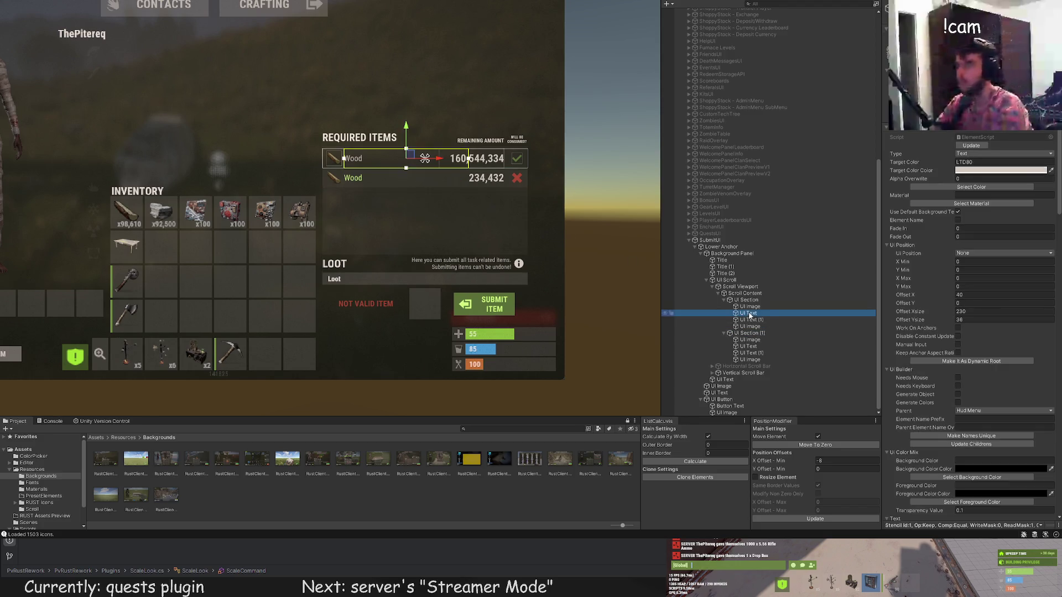
scroll(408, 224, up, 2)
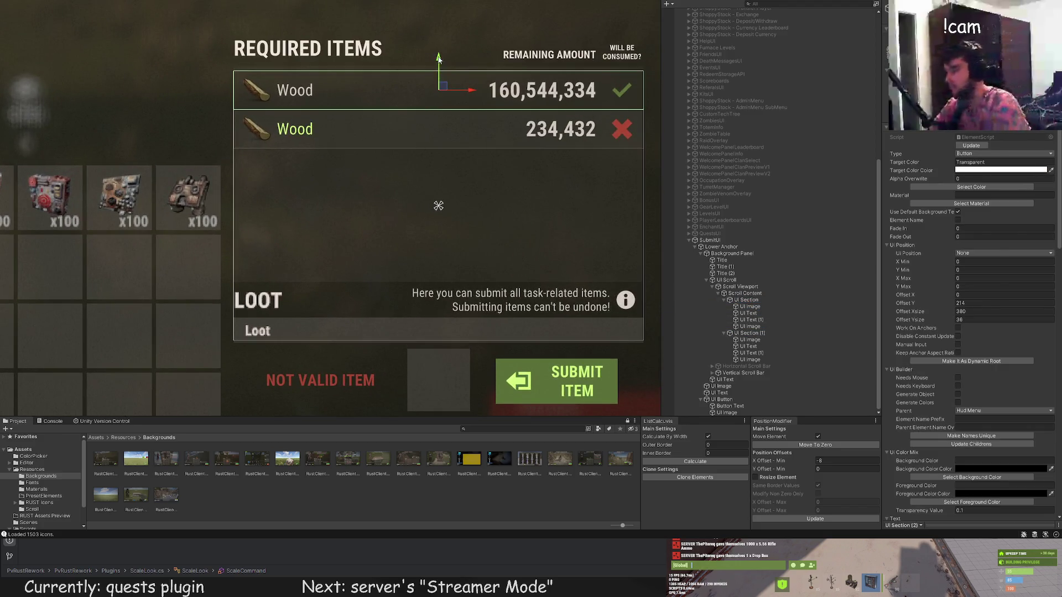
key(ctrl+d)
Set the third row's icon Shortname to metal.fragments and apply the new item image.
click(728, 366)
scroll(958, 387, down, 2)
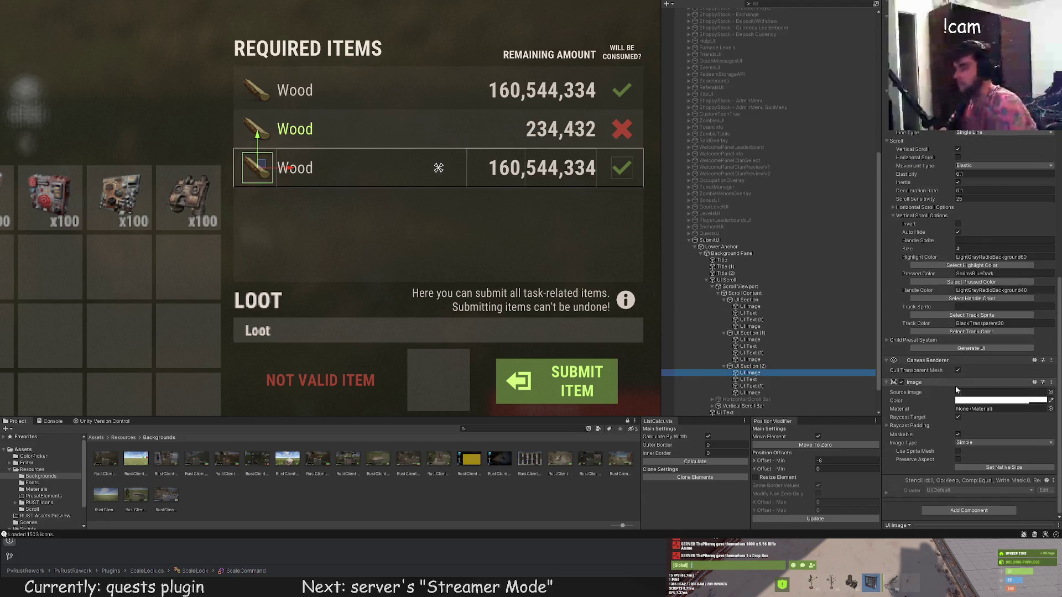
scroll(958, 387, down, 2)
click(962, 358)
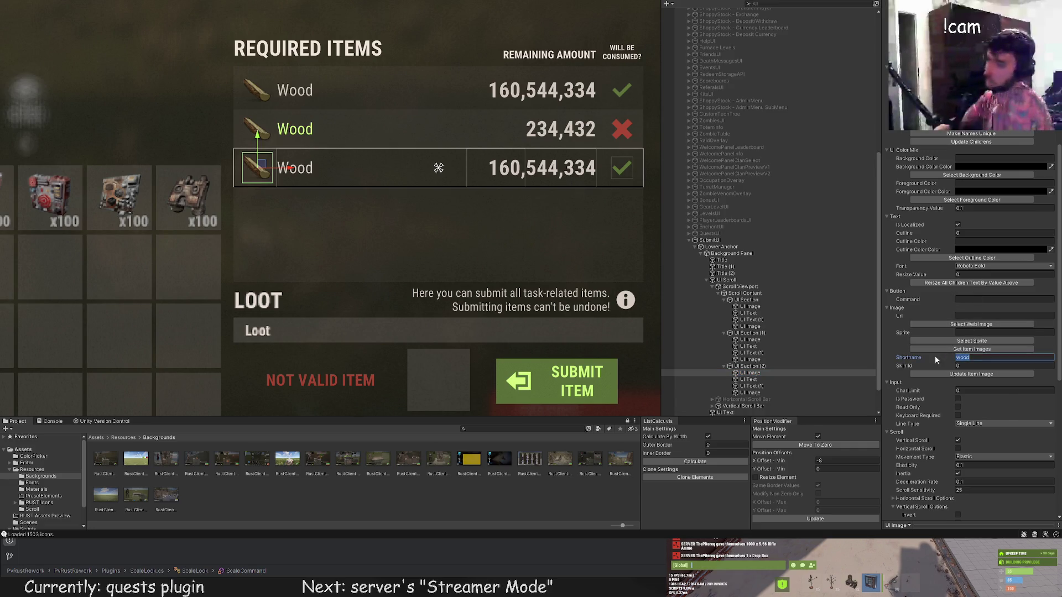
text(metal.fragments)
click(971, 373)
Rename the third row's label to Metal Fragments and its amount to 2,554,012.
click(800, 380)
scroll(954, 382, down, 5)
double_click(913, 370)
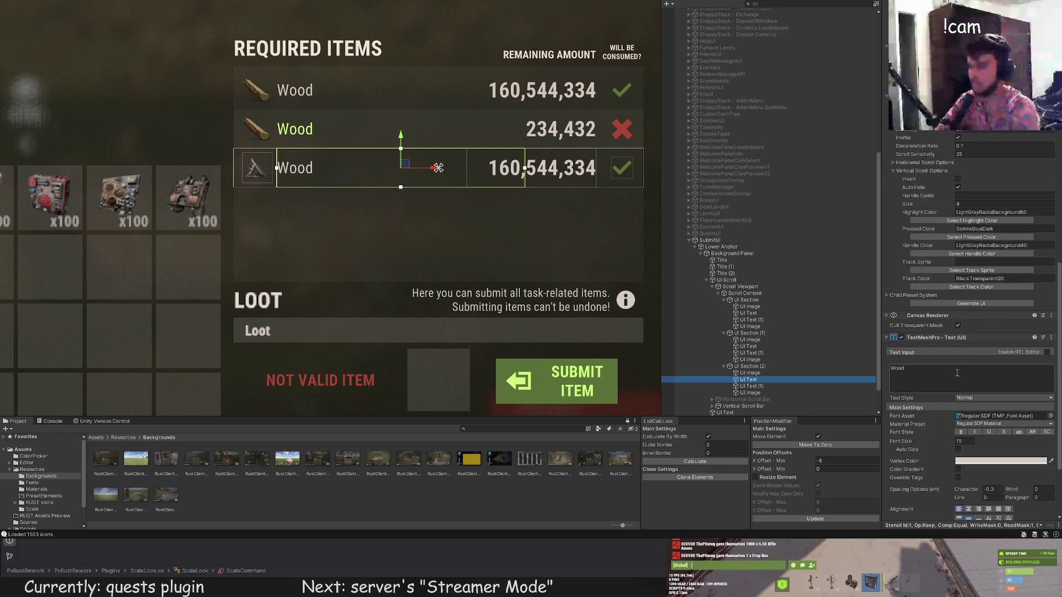
text(Metal Fragments)
scroll(512, 305, up, 2)
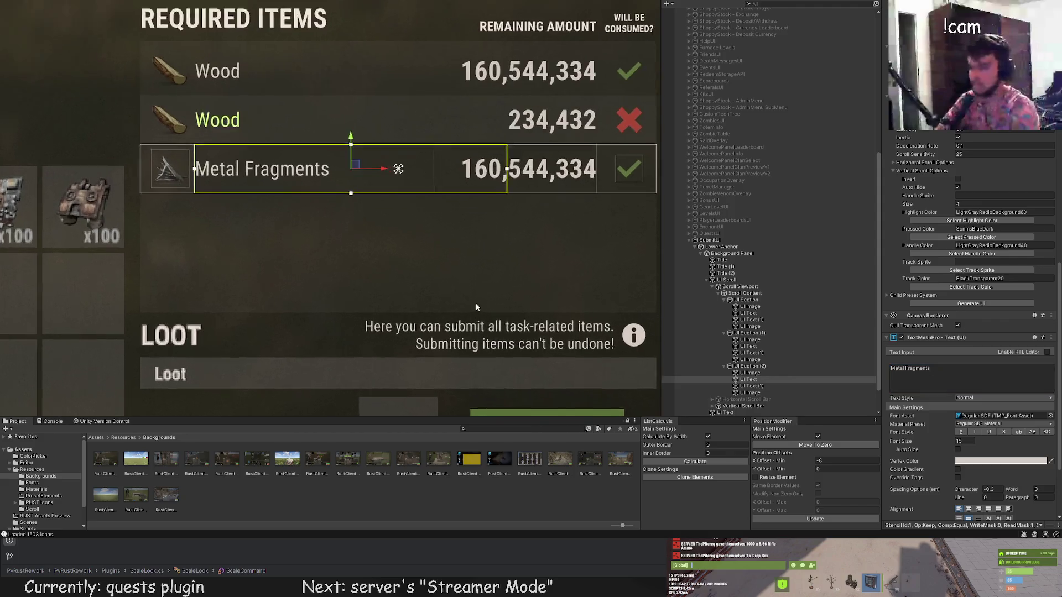
scroll(476, 303, up, 1)
click(751, 394)
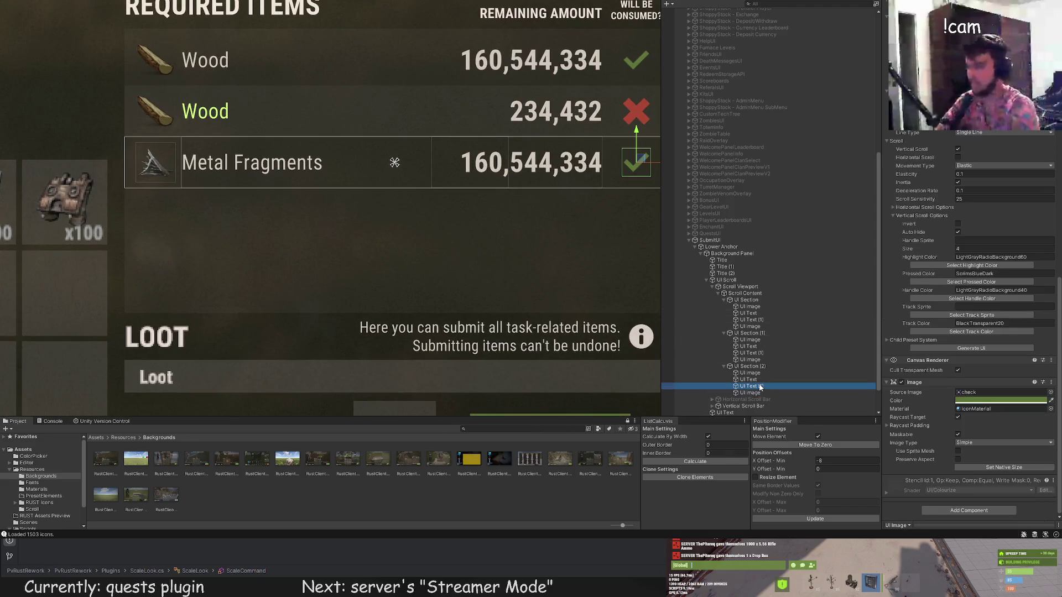
double_click(909, 413)
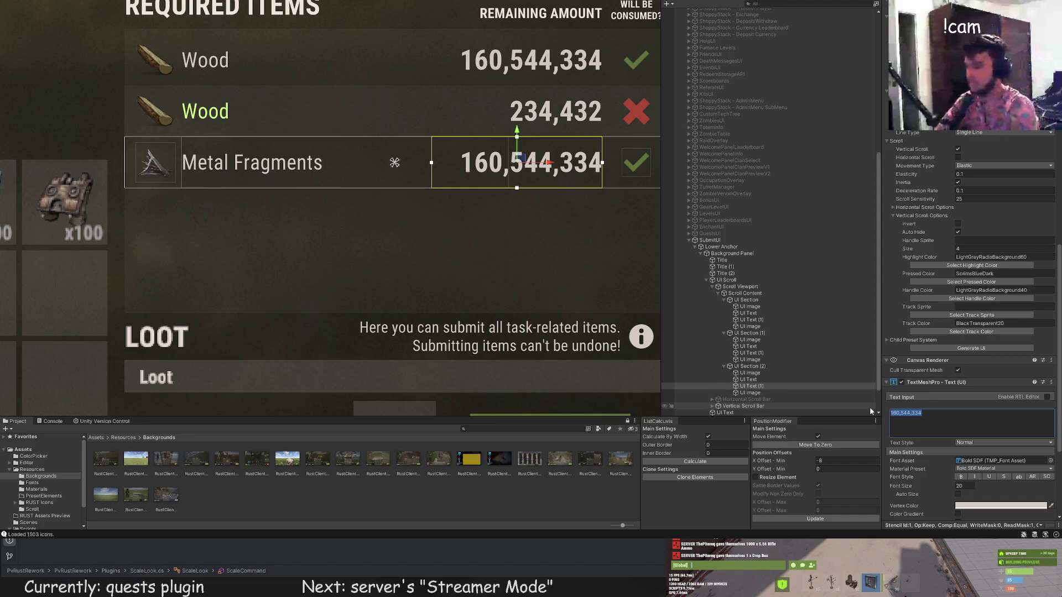
text(233)
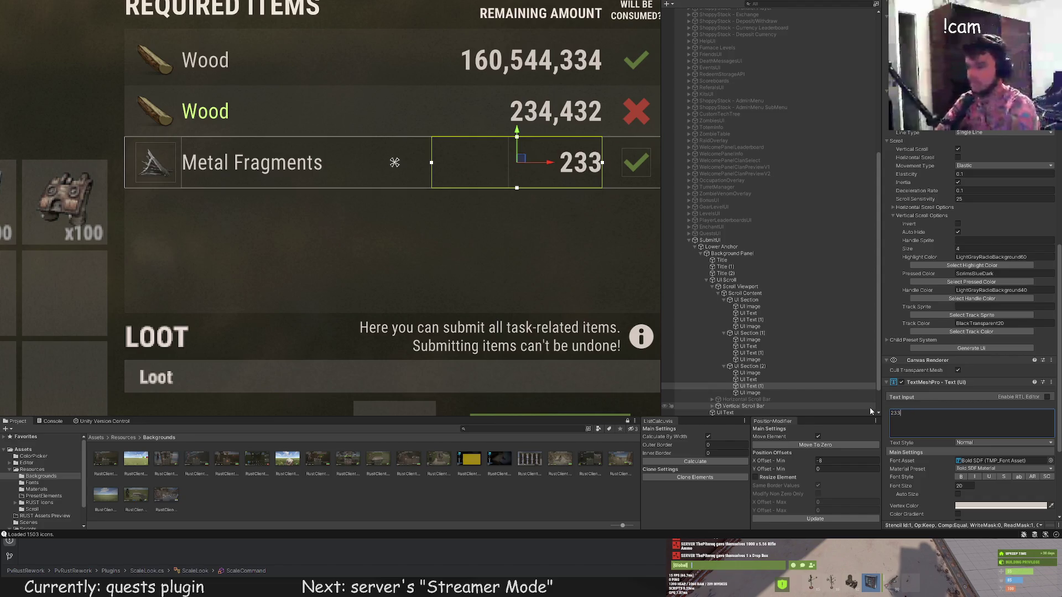
text(,554,012)
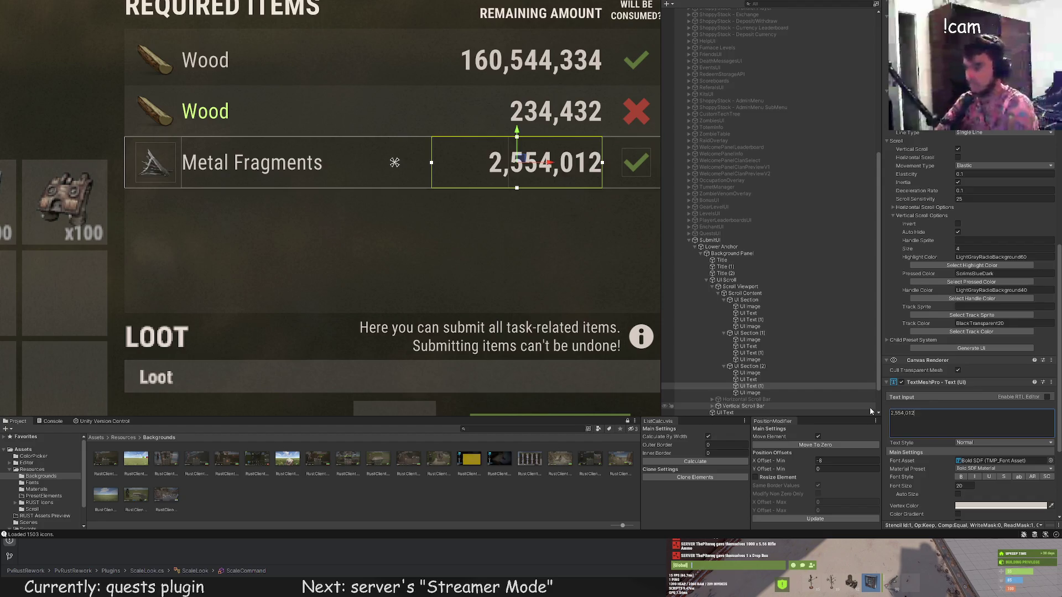
scroll(501, 251, down, 3)
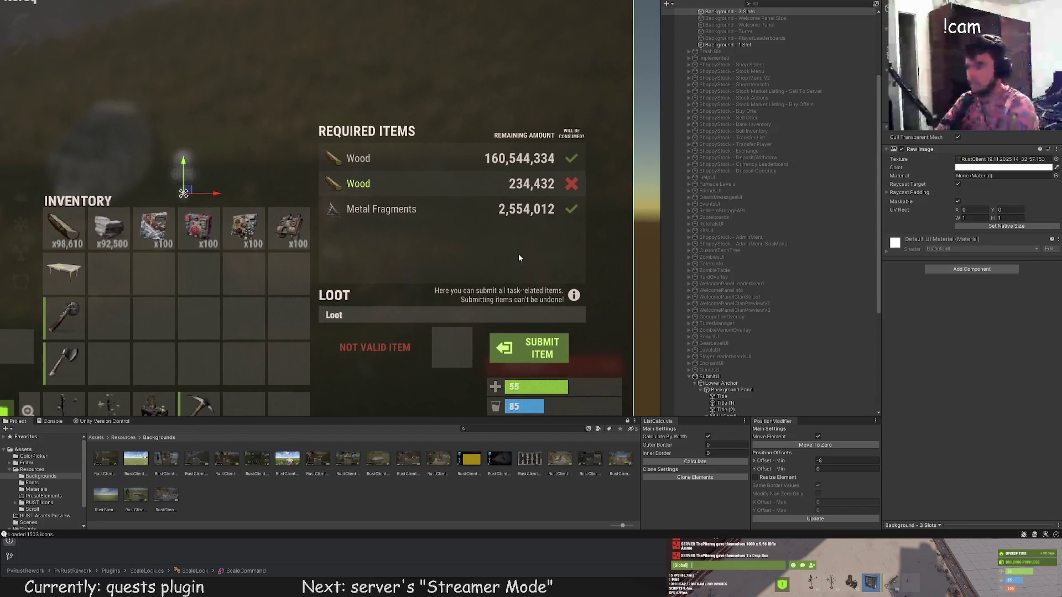
Narrow the Metal Fragments label's box slightly from the right edge.
click(685, 275)
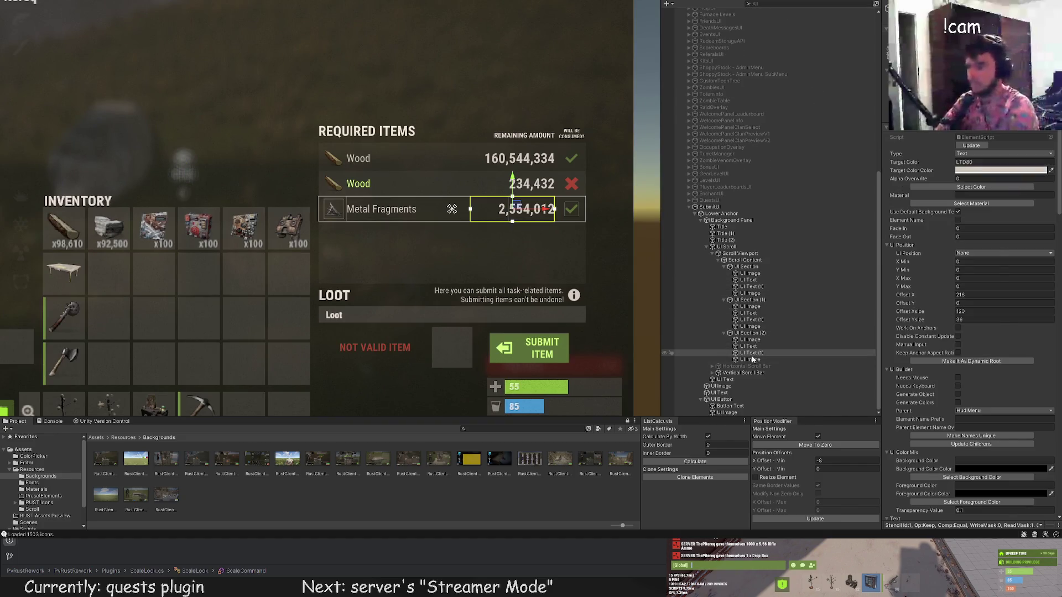
click(749, 346)
scroll(525, 209, up, 2)
scroll(525, 209, up, 1)
drag(499, 199, 475, 198)
click(394, 209)
scroll(394, 209, down, 2)
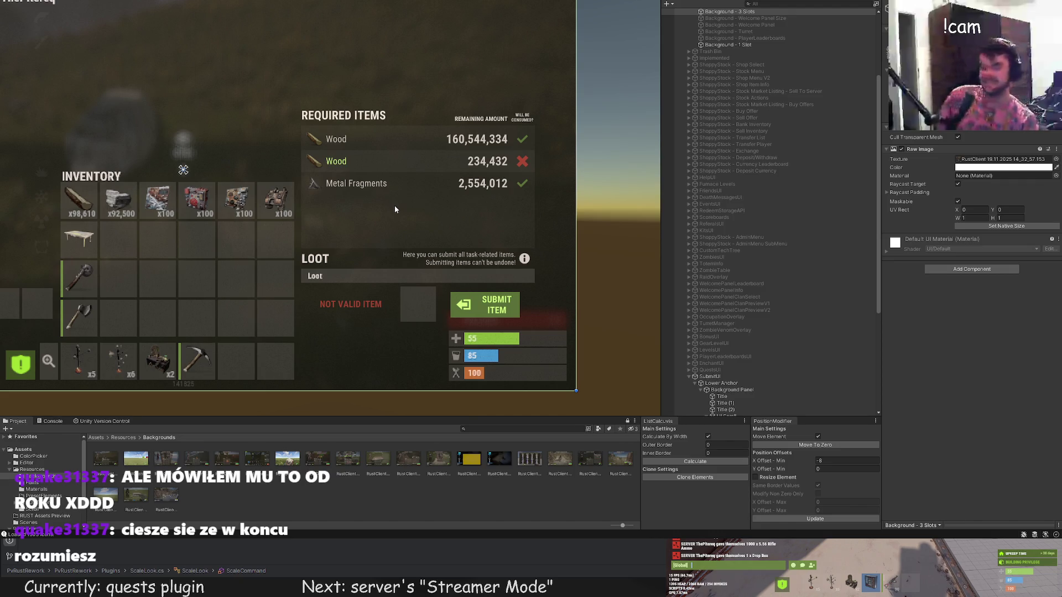
Pan the Scene view to bring the submit panel's tabs and rows into view.
drag(394, 205, 405, 265)
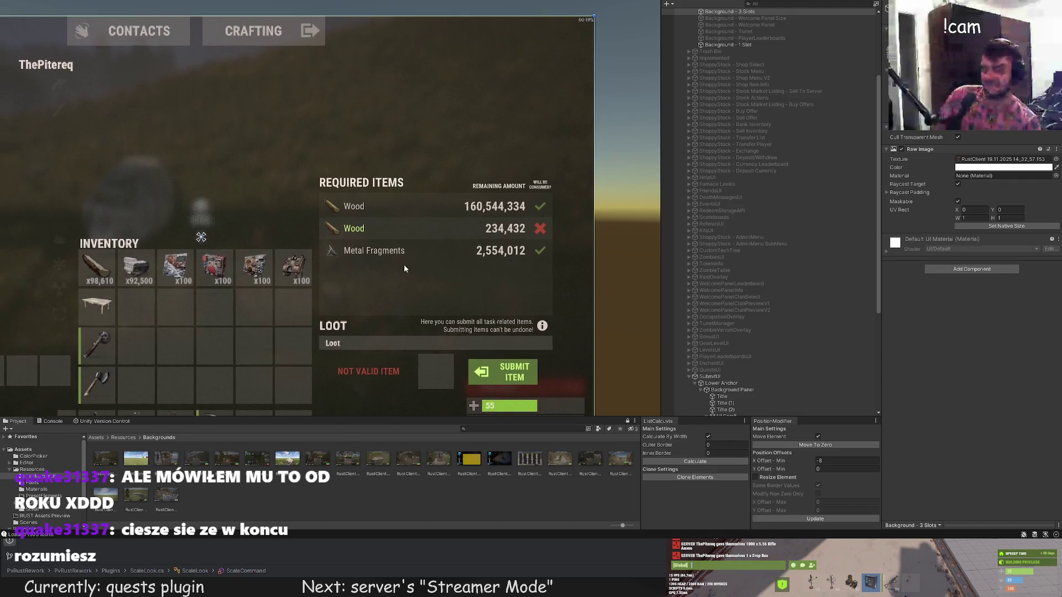
scroll(433, 265, up, 1)
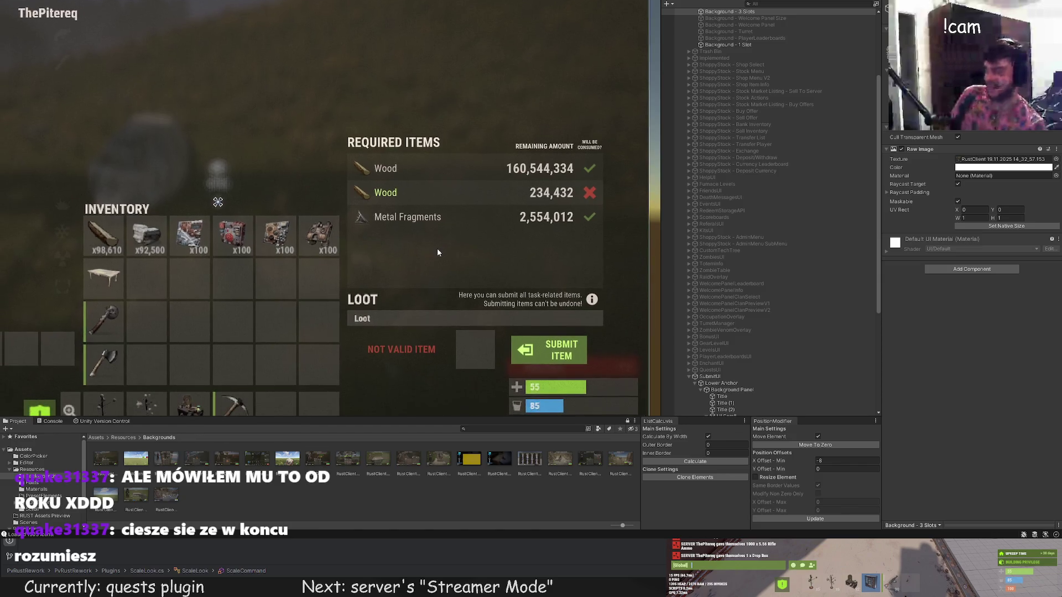
drag(456, 239, 474, 253)
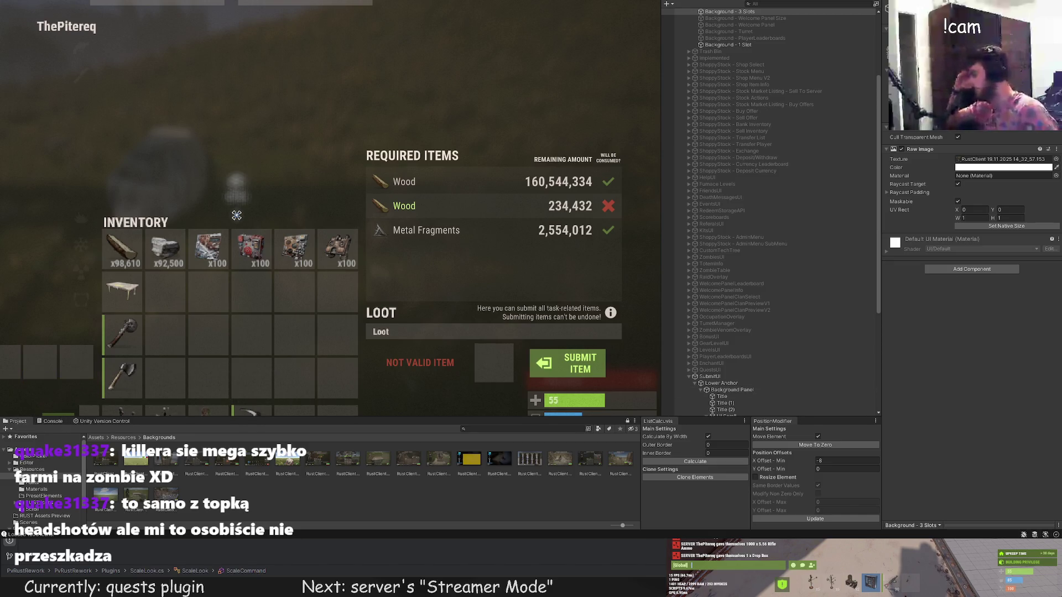
scroll(543, 317, down, 4)
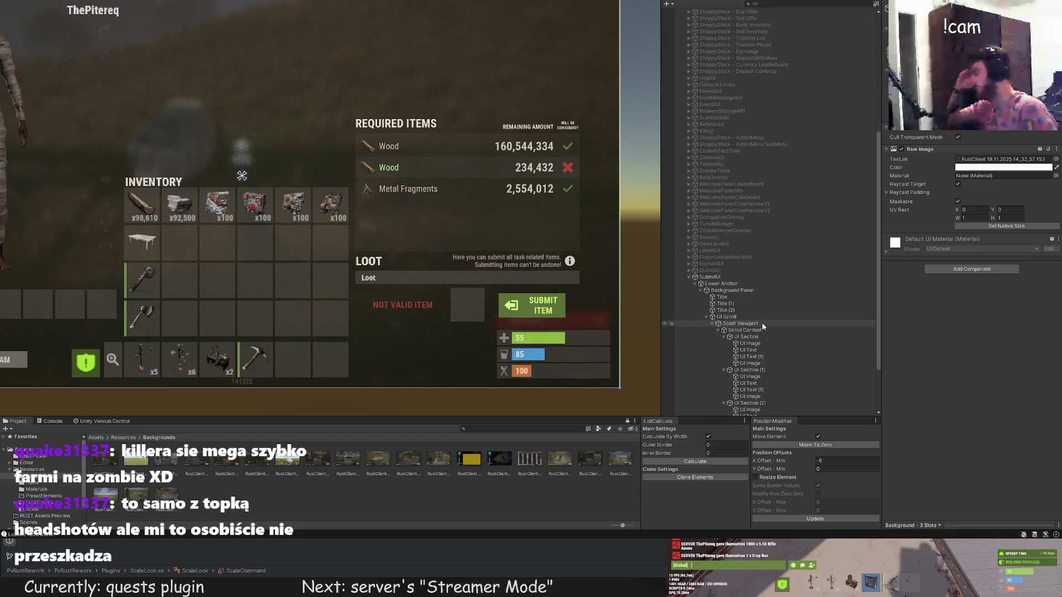
scroll(524, 291, down, 1)
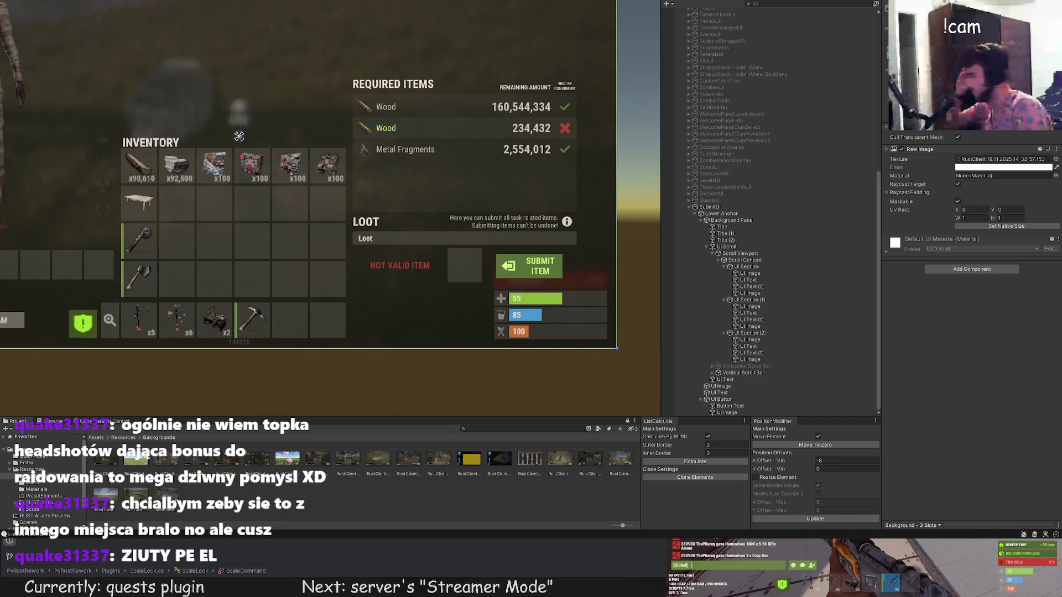
Switch away from Unity to Rider's ScaleLook.cs and bring the running Rust game forward.
key(alt+Tab)
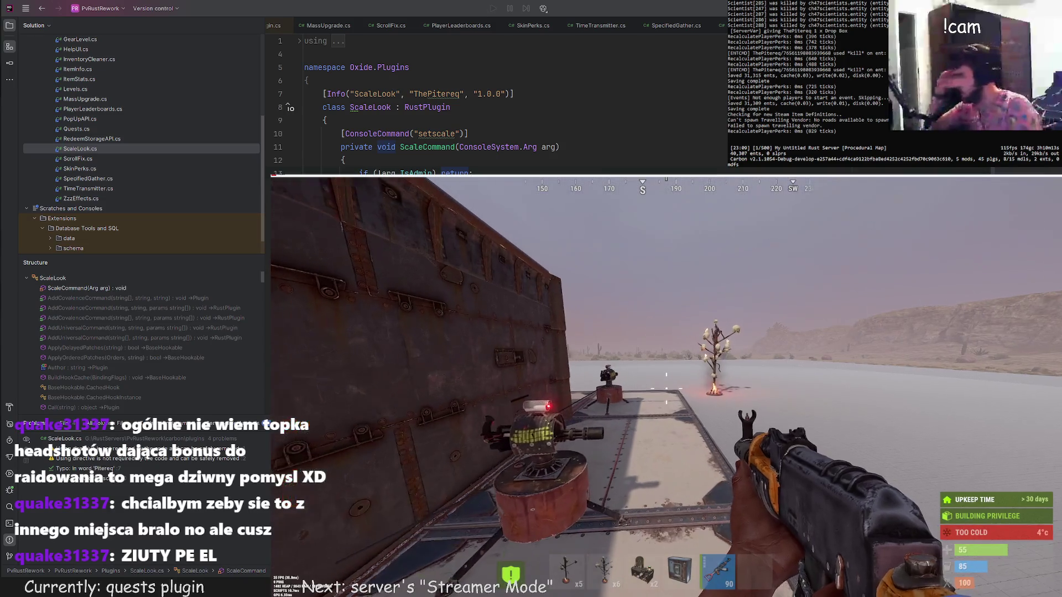
key(l)
scroll(655, 394, right, 2)
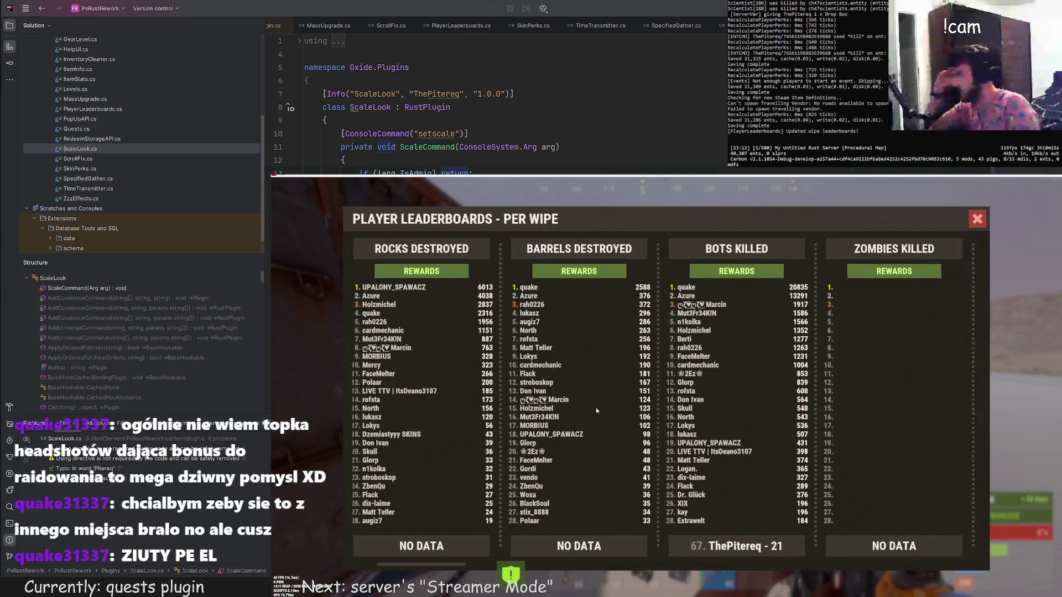
scroll(614, 403, right, 2)
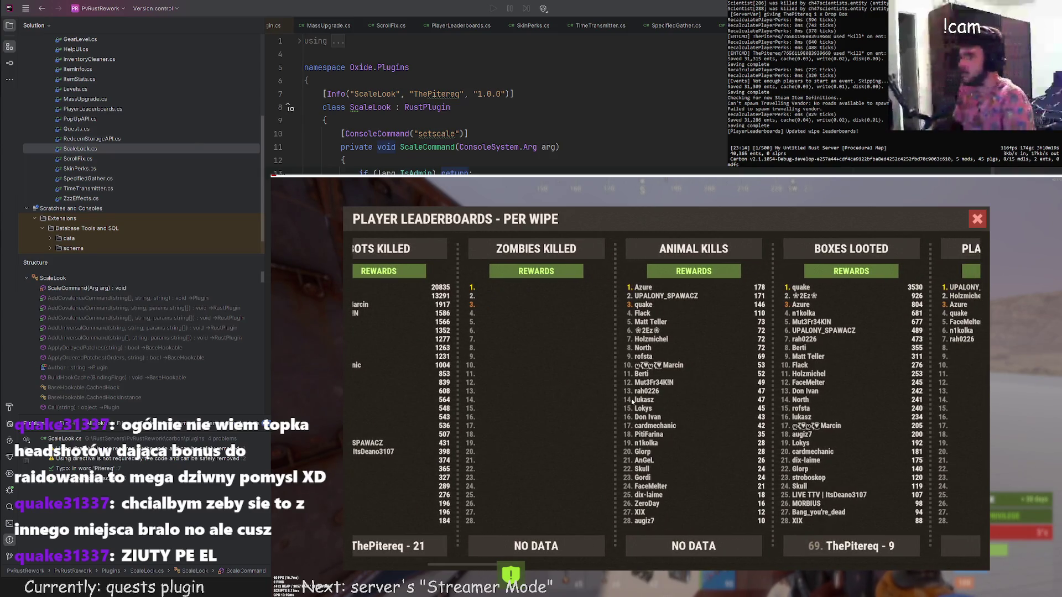
scroll(614, 382, right, 2)
scroll(581, 339, right, 1)
scroll(569, 342, right, 2)
scroll(568, 348, right, 2)
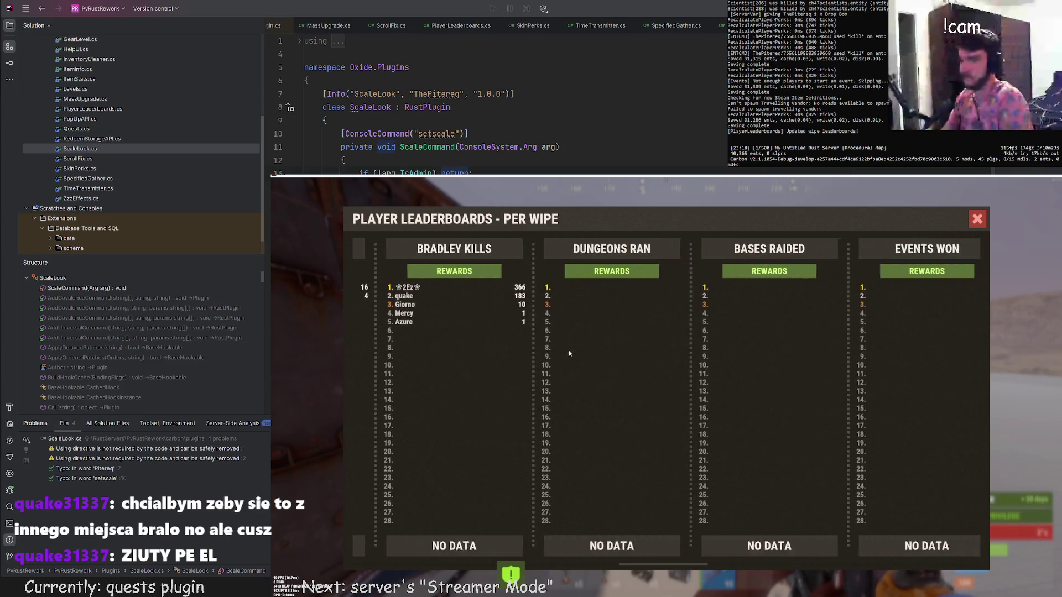
scroll(568, 353, right, 2)
scroll(581, 354, right, 2)
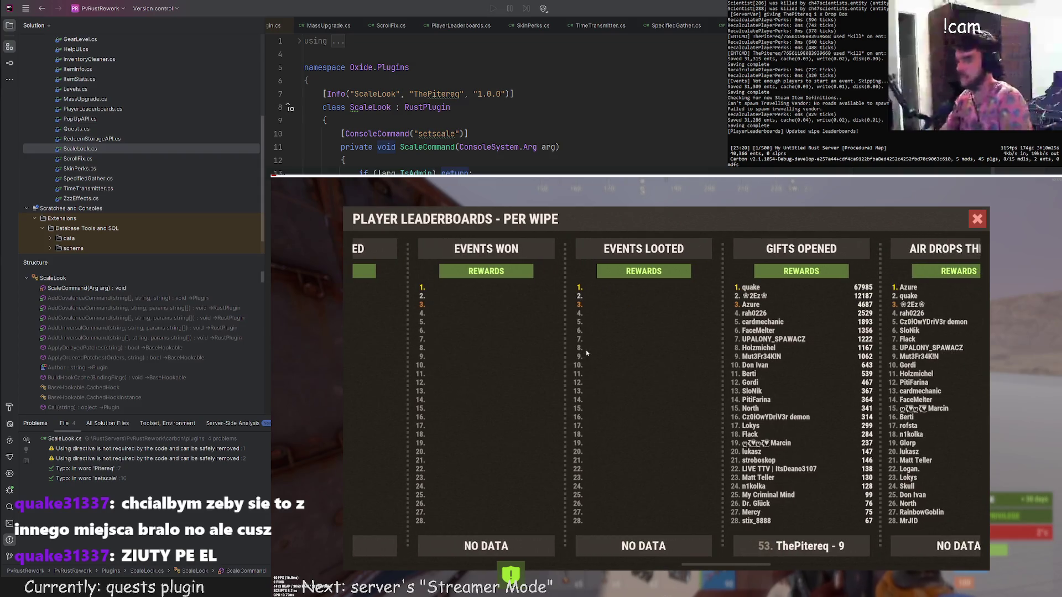
scroll(586, 354, right, 2)
scroll(610, 347, right, 3)
scroll(634, 340, right, 2)
scroll(623, 336, right, 1)
scroll(610, 333, left, 1)
scroll(598, 331, right, 3)
scroll(579, 326, right, 2)
scroll(573, 328, right, 2)
scroll(514, 333, right, 2)
scroll(374, 339, right, 2)
scroll(378, 323, right, 2)
scroll(394, 307, right, 2)
scroll(411, 290, right, 2)
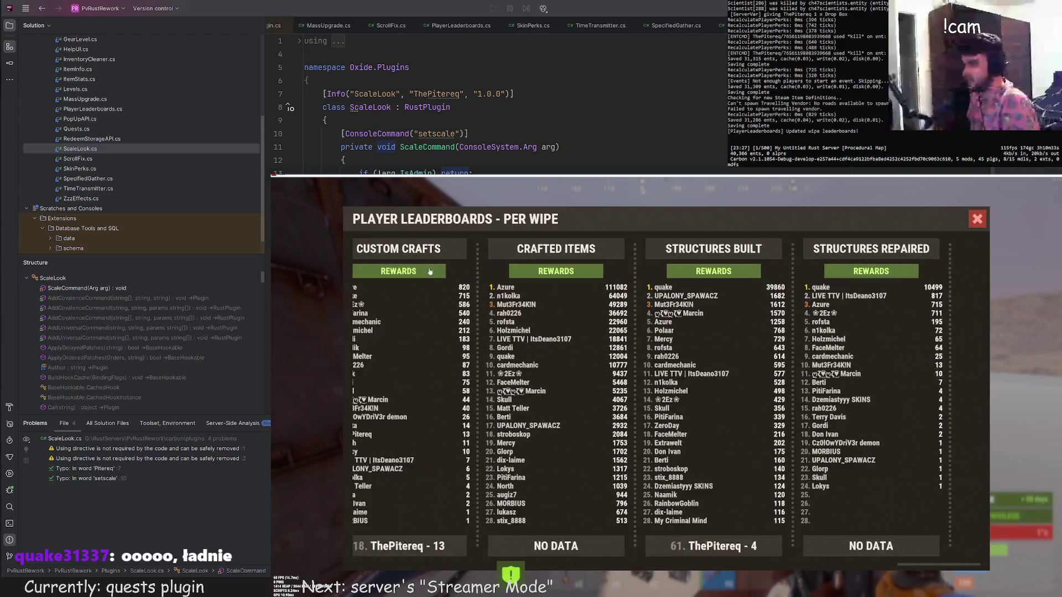
scroll(440, 282, right, 2)
scroll(460, 299, right, 2)
scroll(494, 320, left, 2)
scroll(473, 341, left, 2)
scroll(433, 366, left, 1)
scroll(432, 366, left, 3)
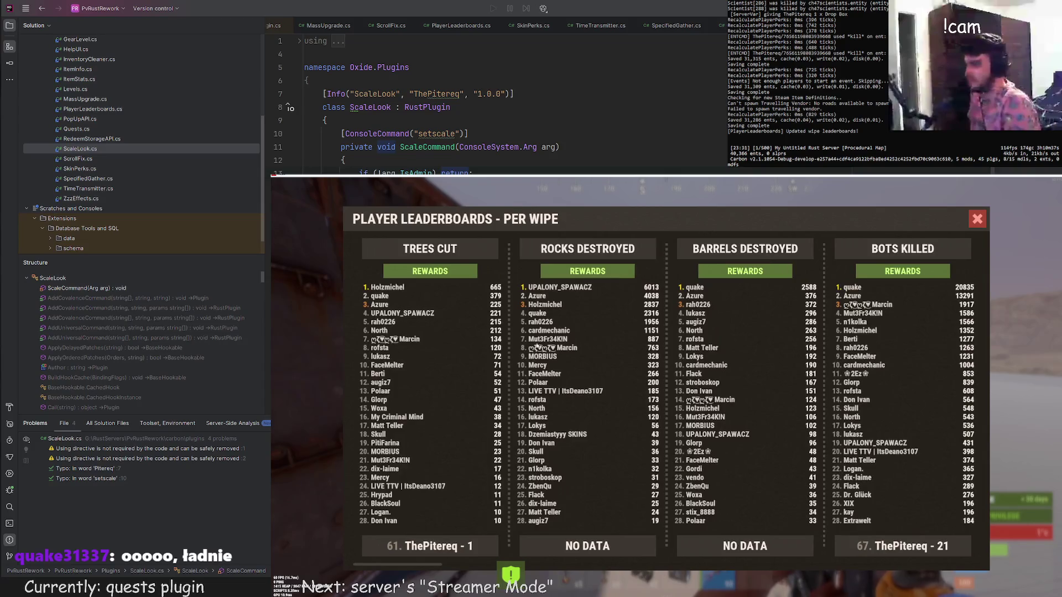
scroll(655, 360, right, 2)
scroll(643, 366, right, 2)
scroll(631, 372, right, 2)
scroll(617, 384, right, 2)
scroll(631, 390, right, 2)
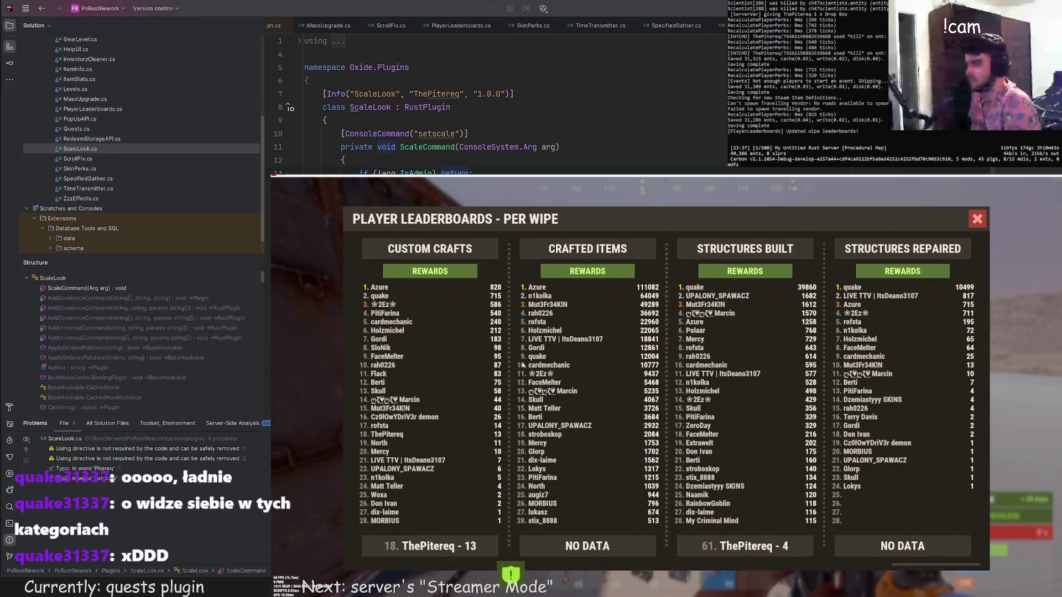
scroll(465, 358, right, 2)
scroll(556, 358, right, 2)
scroll(647, 356, right, 2)
scroll(747, 356, right, 2)
scroll(785, 355, right, 2)
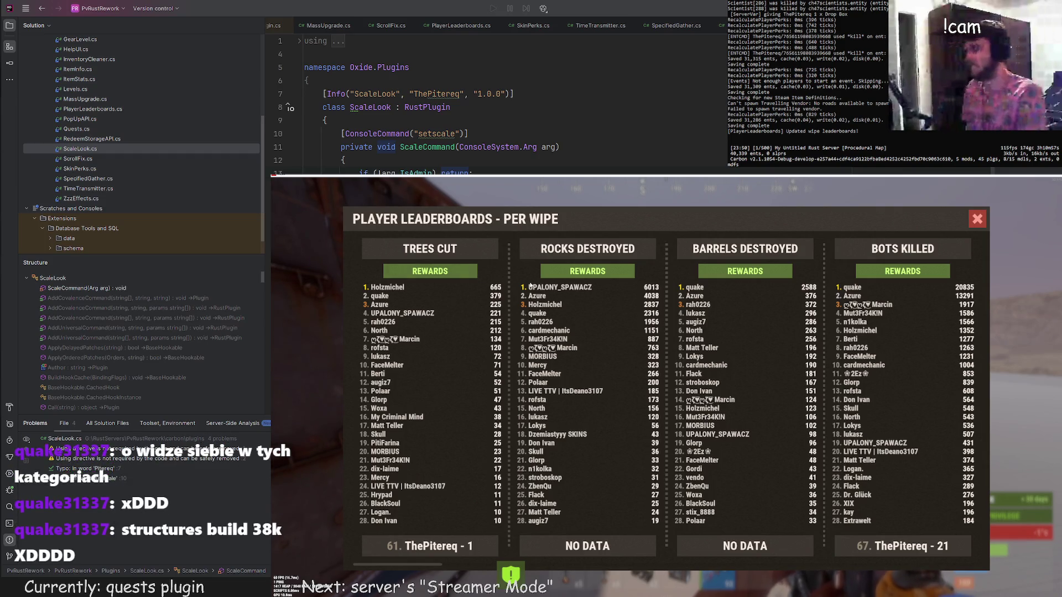
scroll(747, 309, down, 5)
scroll(706, 309, down, 5)
scroll(650, 311, down, 5)
scroll(649, 311, down, 5)
scroll(650, 311, down, 5)
scroll(650, 312, down, 3)
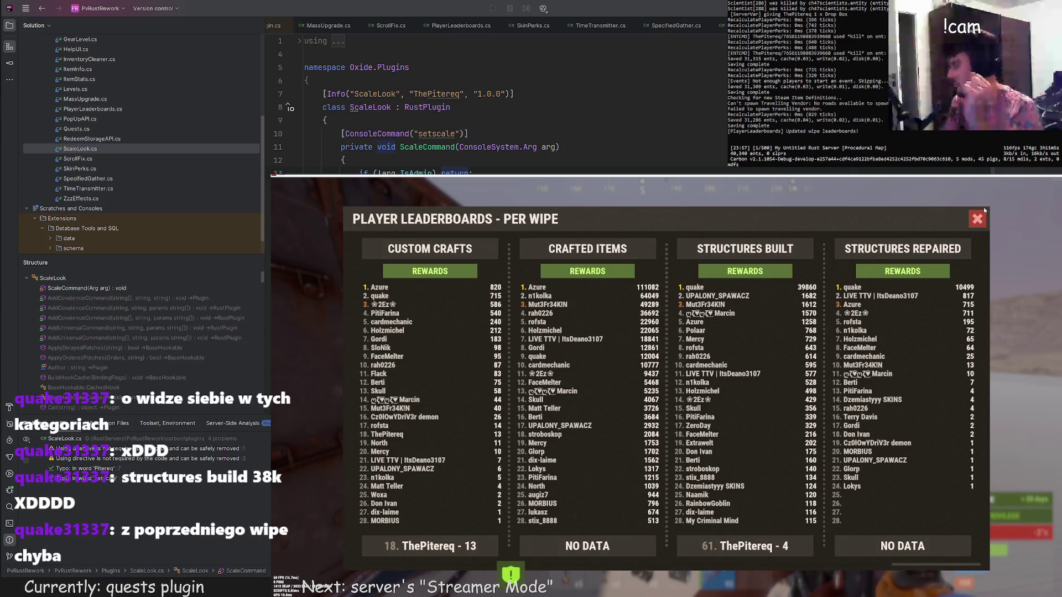
scroll(971, 230, down, 5)
scroll(913, 274, down, 5)
scroll(888, 307, down, 5)
scroll(863, 336, down, 5)
scroll(863, 337, up, 3)
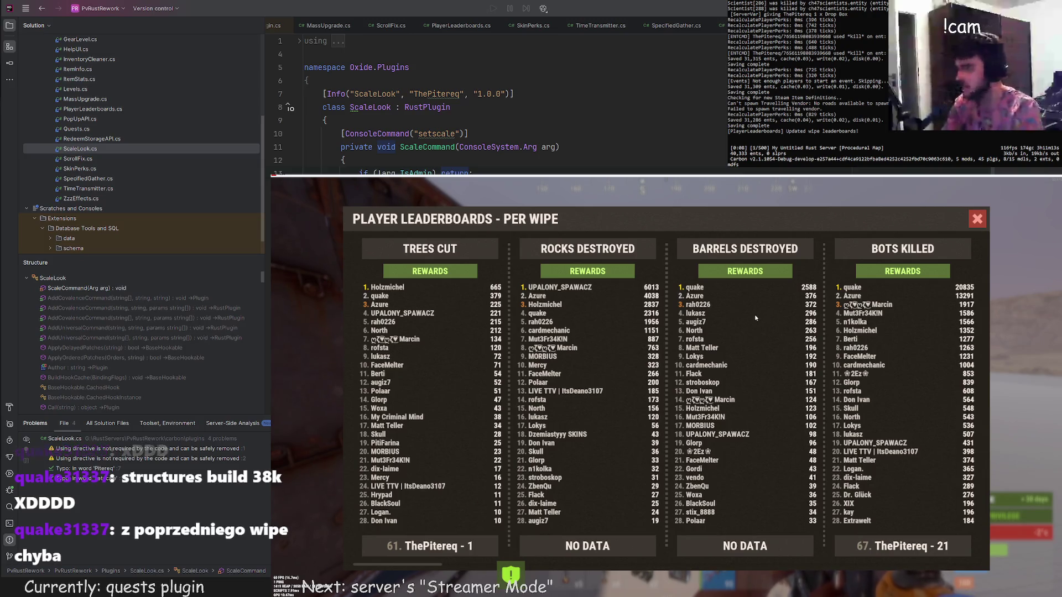
scroll(385, 367, down, 5)
scroll(385, 368, down, 5)
scroll(384, 368, down, 5)
scroll(415, 360, down, 5)
scroll(414, 359, up, 5)
scroll(415, 359, up, 5)
scroll(414, 359, up, 5)
scroll(891, 402, up, 5)
scroll(839, 412, down, 5)
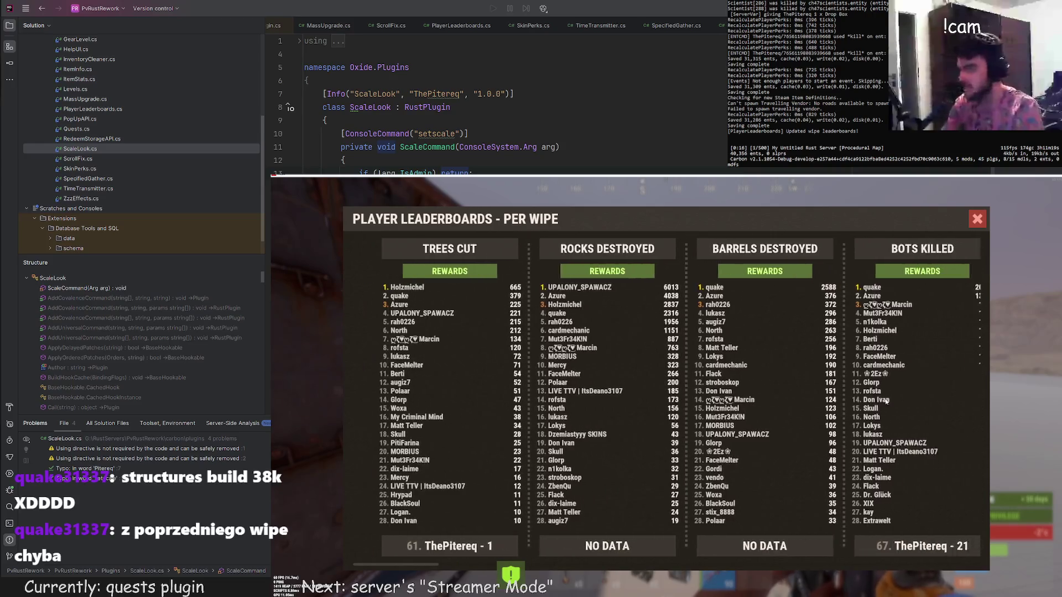
scroll(730, 432, up, 5)
scroll(681, 442, up, 5)
scroll(664, 446, up, 5)
scroll(630, 423, up, 5)
scroll(581, 398, down, 5)
scroll(530, 375, down, 5)
scroll(530, 376, up, 5)
scroll(499, 370, up, 5)
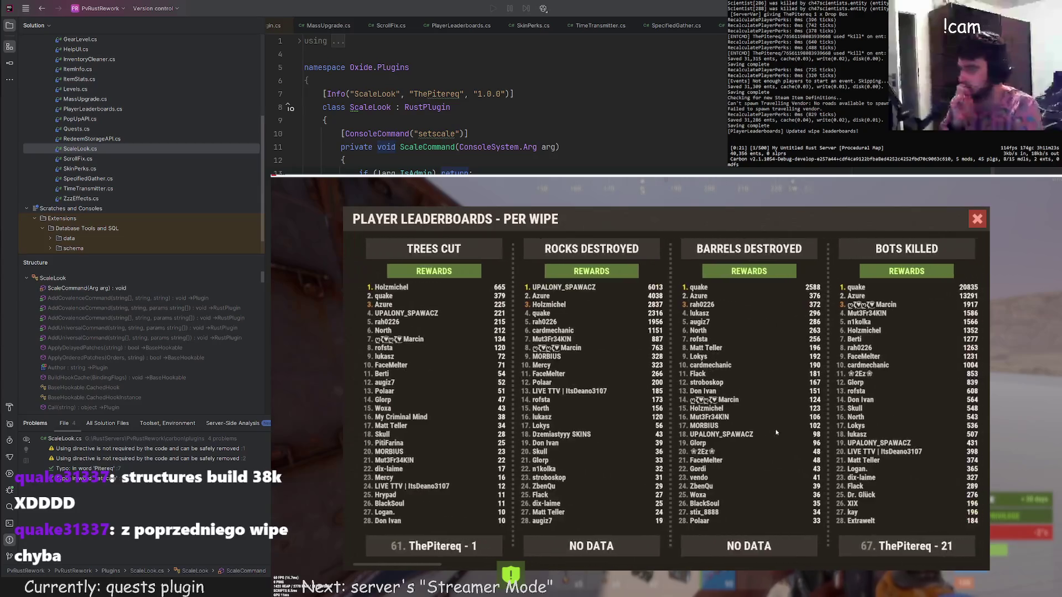
scroll(465, 365, down, 5)
scroll(416, 357, down, 5)
scroll(416, 357, down, 5)
scroll(580, 348, down, 5)
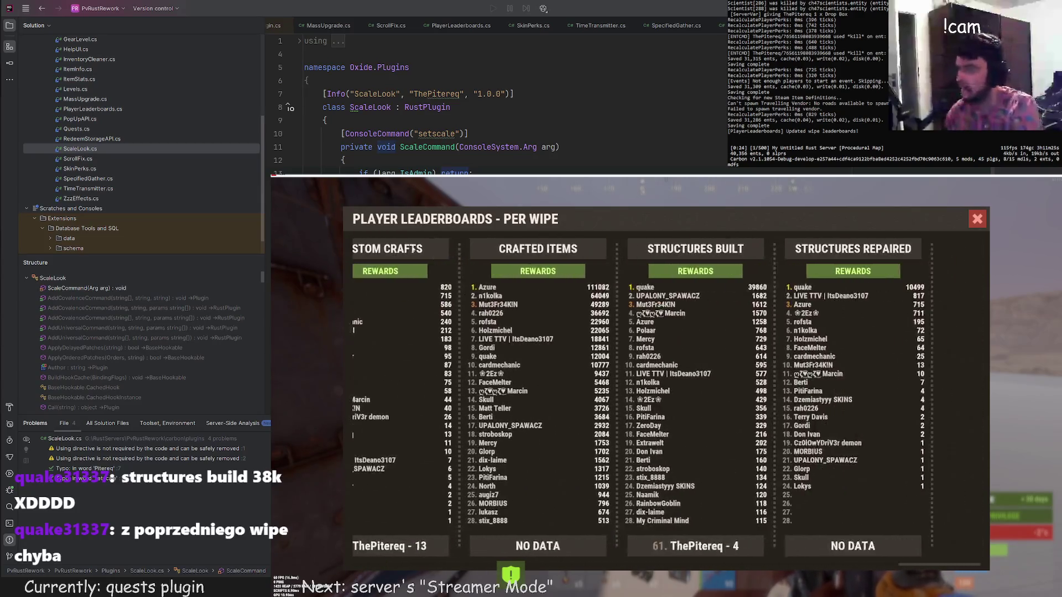
scroll(922, 339, up, 5)
scroll(880, 341, up, 5)
scroll(839, 342, up, 5)
scroll(801, 345, up, 5)
scroll(764, 347, up, 3)
scroll(705, 357, up, 2)
scroll(598, 373, up, 3)
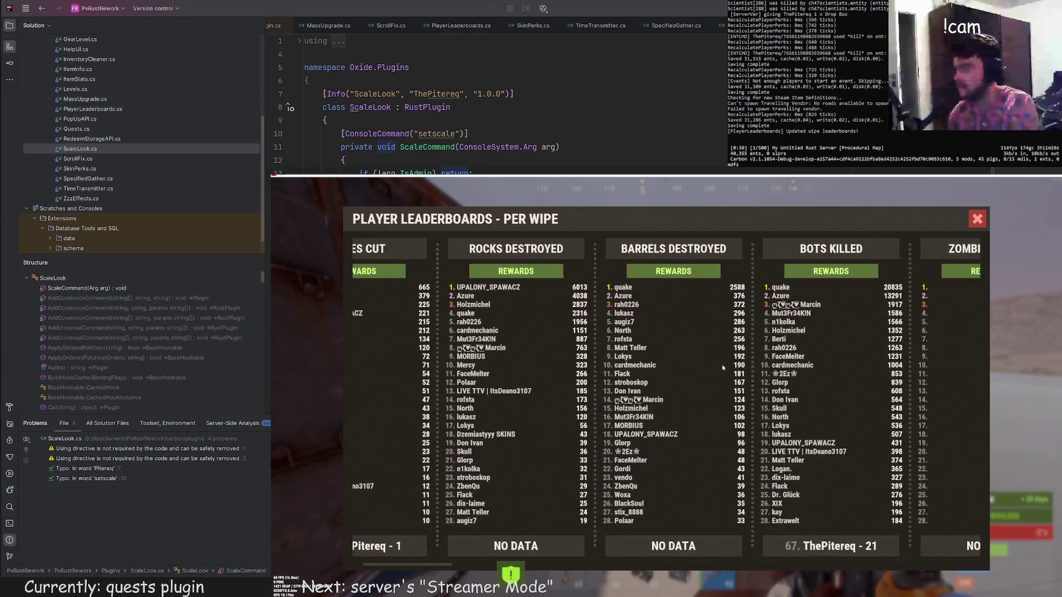
scroll(498, 390, up, 3)
scroll(373, 415, down, 8)
scroll(349, 390, down, 5)
scroll(374, 378, down, 5)
scroll(399, 365, down, 5)
scroll(424, 353, down, 5)
scroll(423, 353, up, 1)
scroll(423, 352, up, 5)
scroll(424, 353, up, 5)
scroll(423, 353, up, 5)
scroll(563, 301, up, 4)
scroll(562, 301, up, 1)
scroll(563, 301, down, 3)
scroll(562, 301, down, 4)
scroll(563, 301, down, 3)
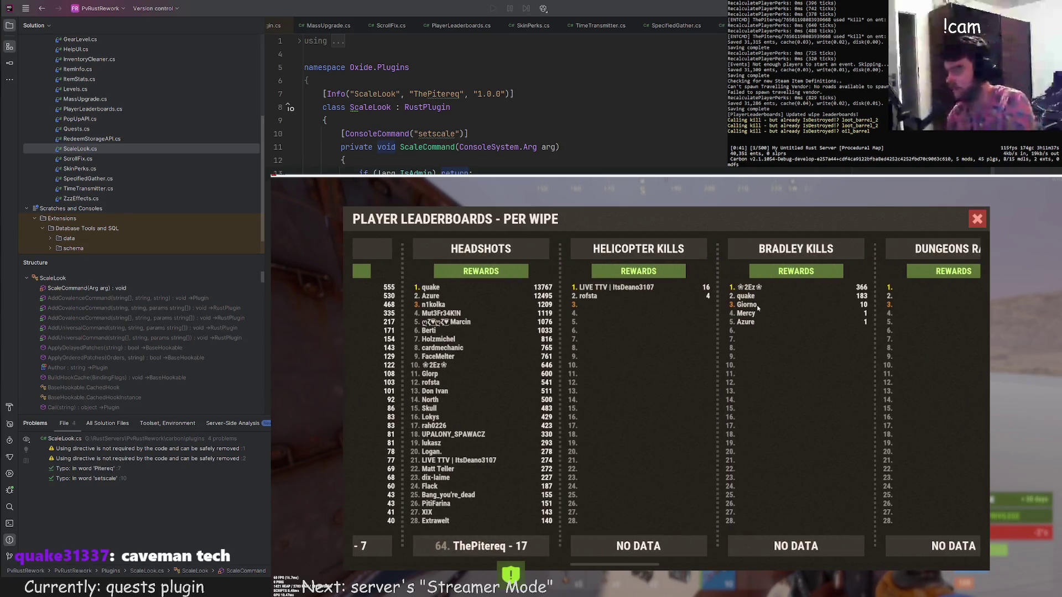
scroll(758, 307, up, 1)
scroll(758, 307, up, 2)
scroll(892, 305, up, 2)
scroll(892, 305, up, 1)
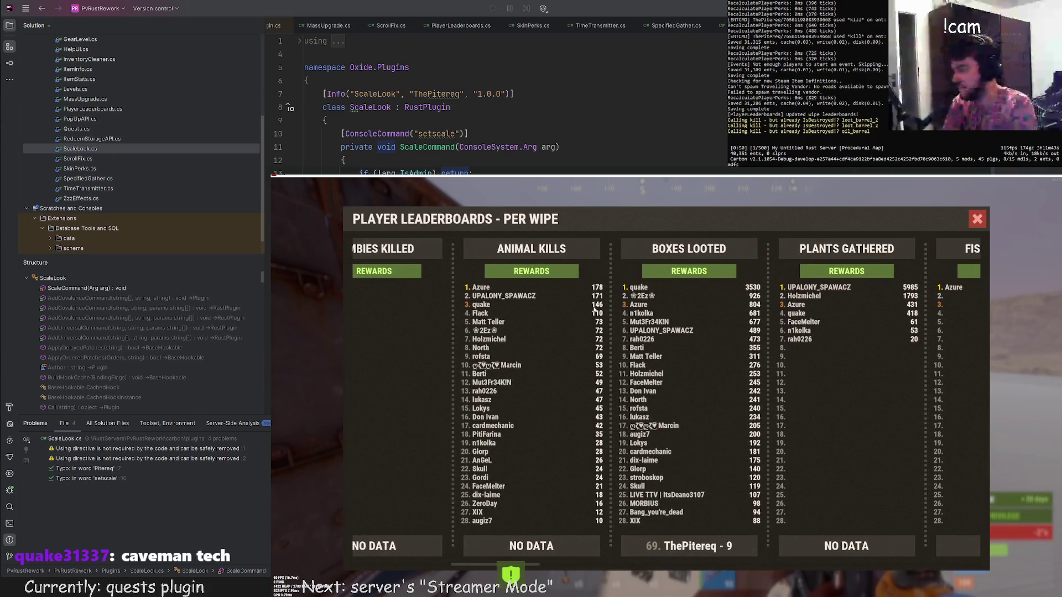
Close the per-wipe player leaderboard via its red X and toggle the global chat input.
click(979, 221)
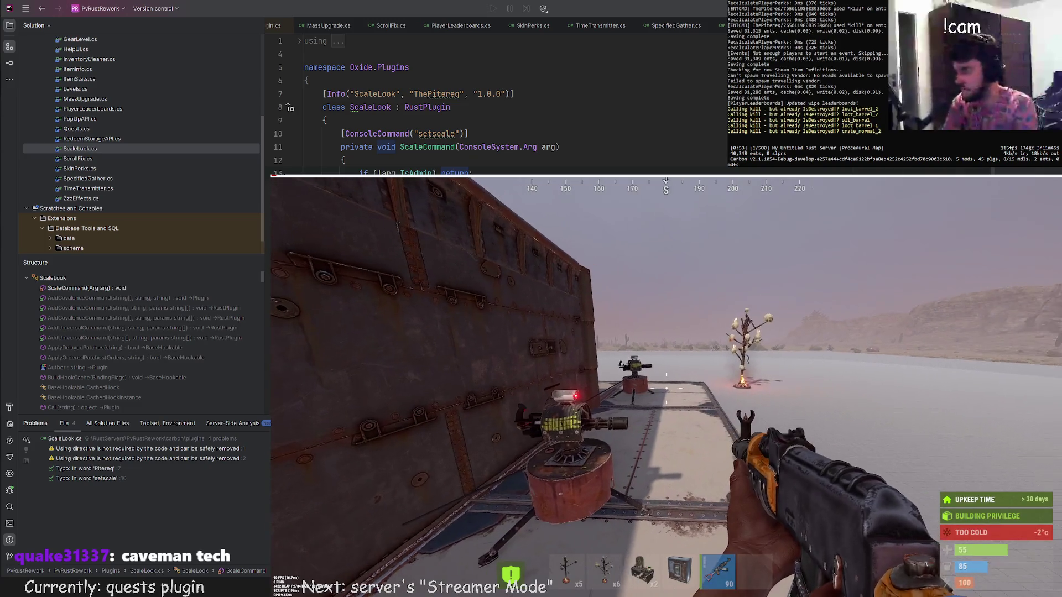
key(Return)
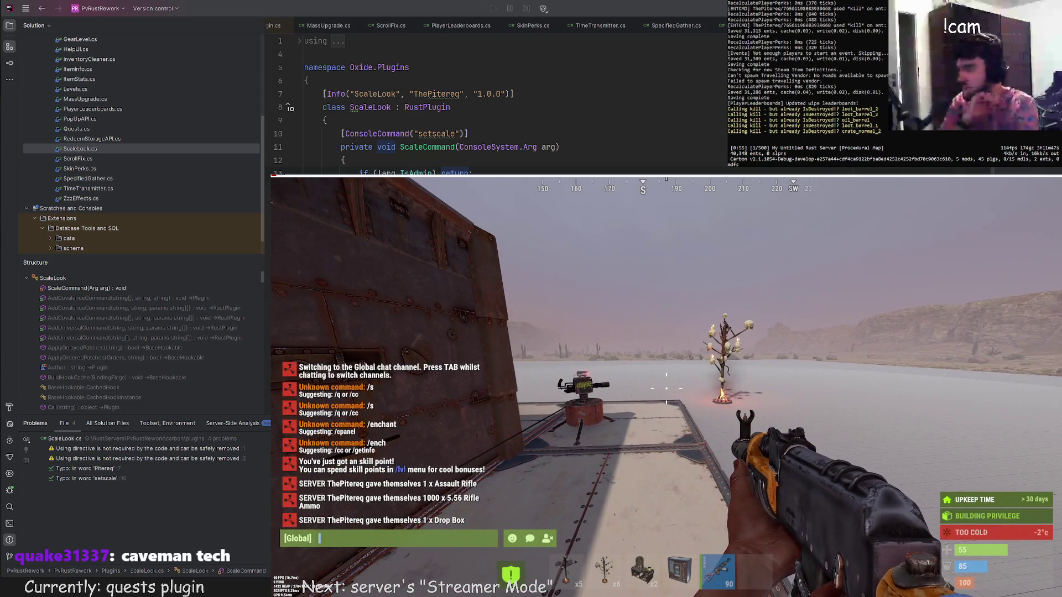
key(Escape)
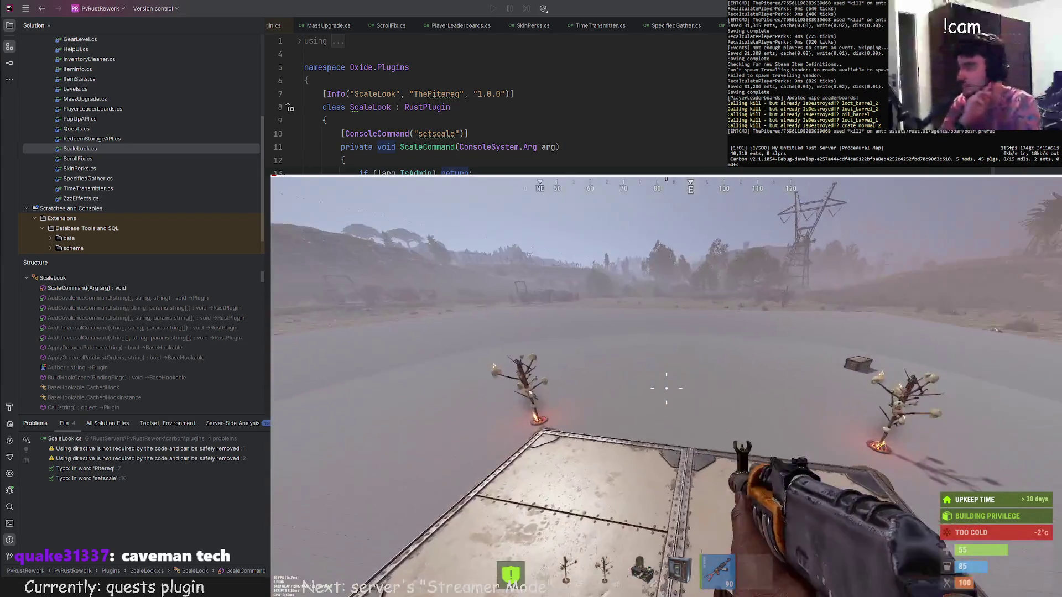
key(Return)
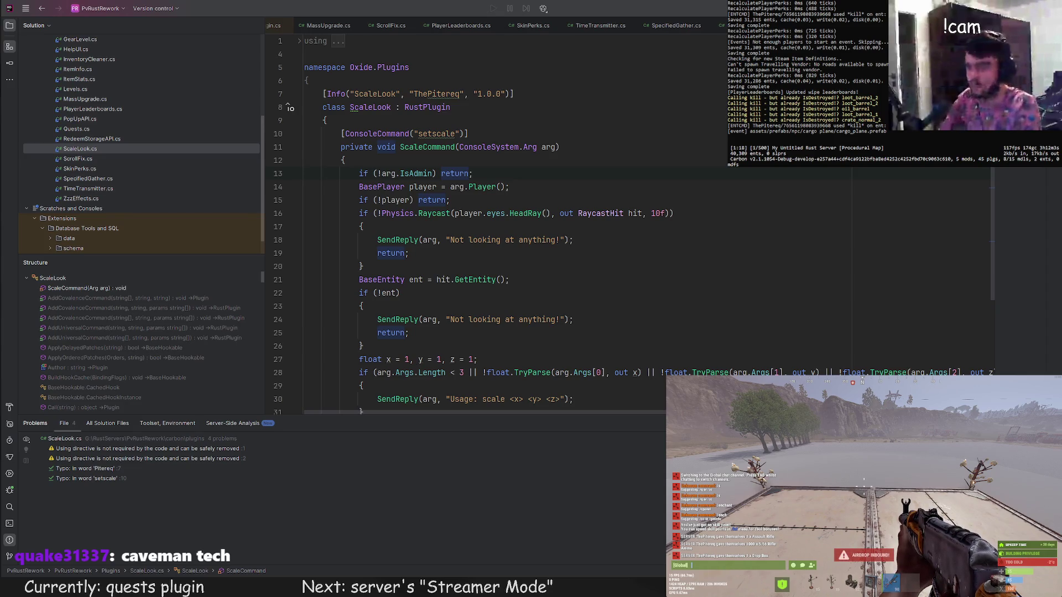
key(alt+Tab)
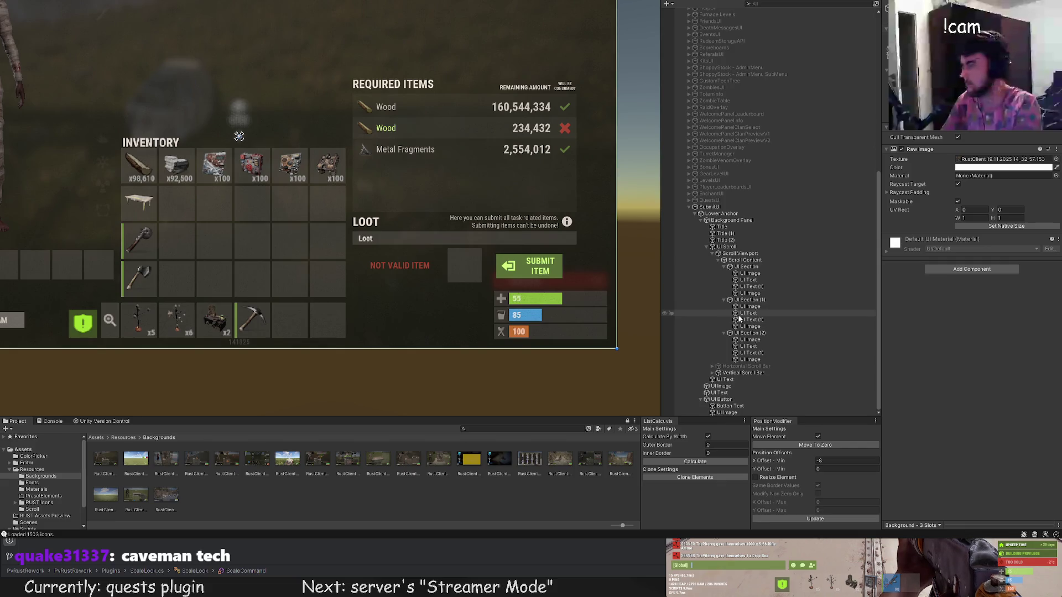
scroll(598, 255, down, 1)
scroll(573, 249, down, 1)
scroll(546, 241, down, 1)
scroll(536, 257, down, 1)
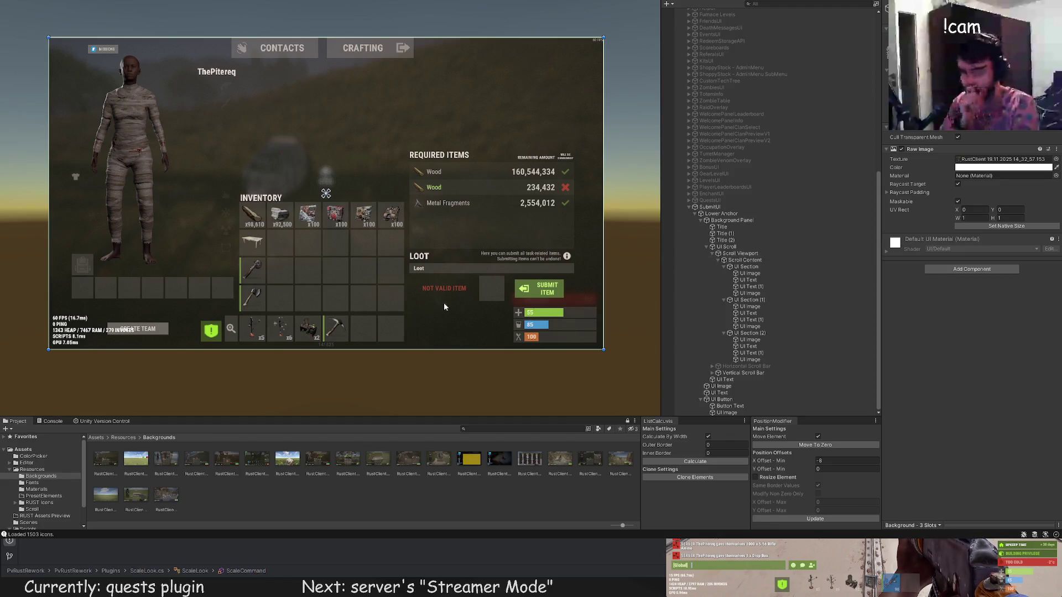
key(alt+Tab)
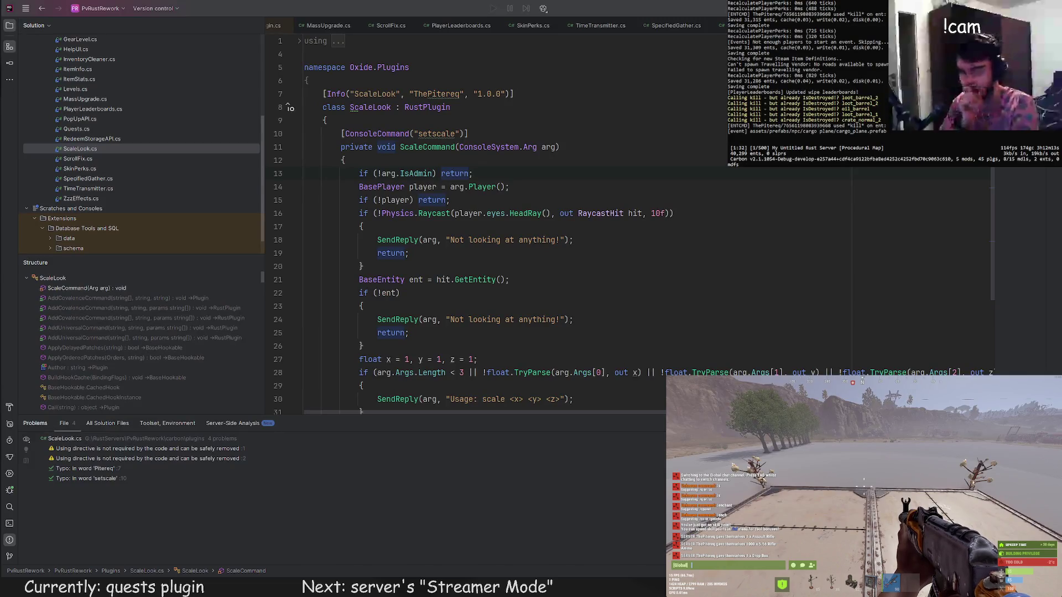